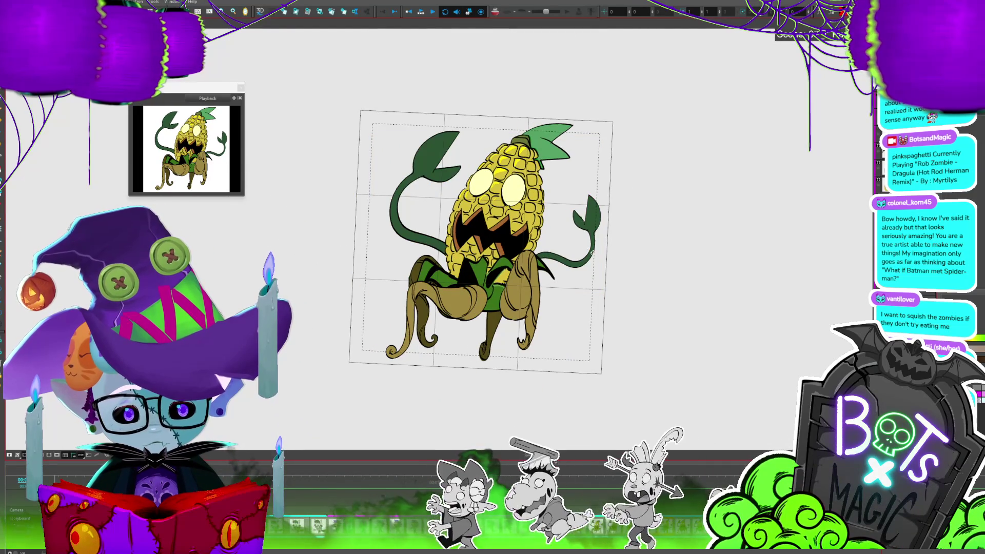
Select the corn creature drawing, zoom in on it, then zoom back out to the full frame.
left_click(581, 258)
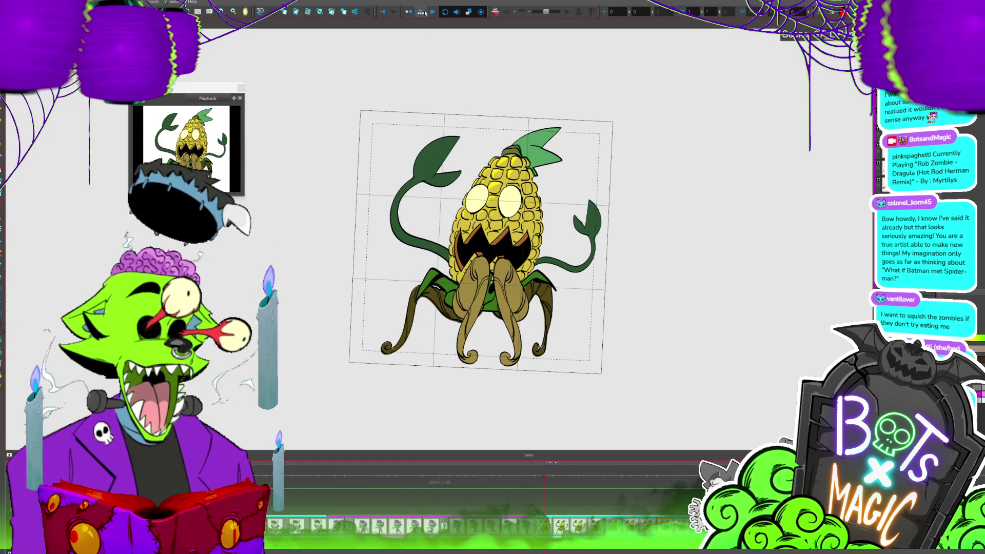
key("x")
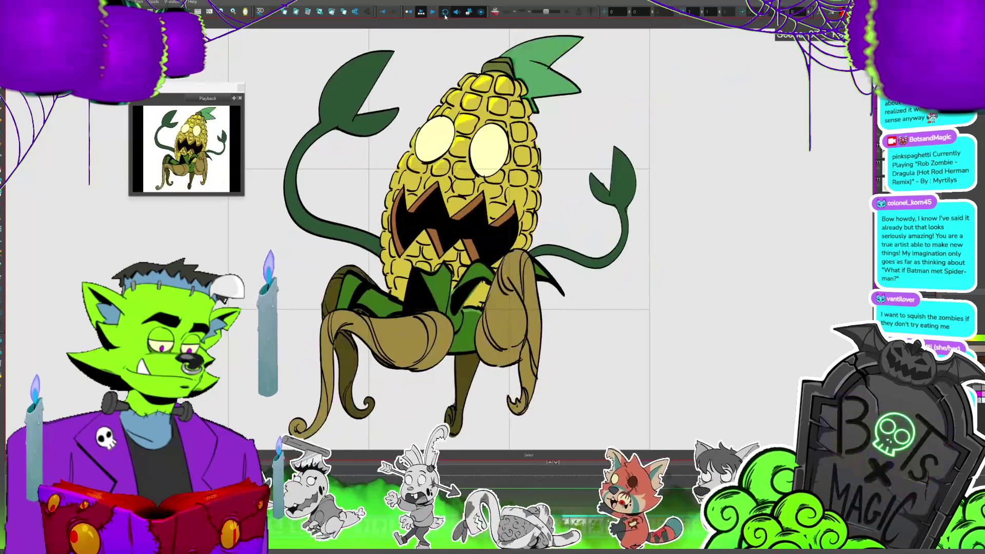
key("1")
key("1")
key("1")
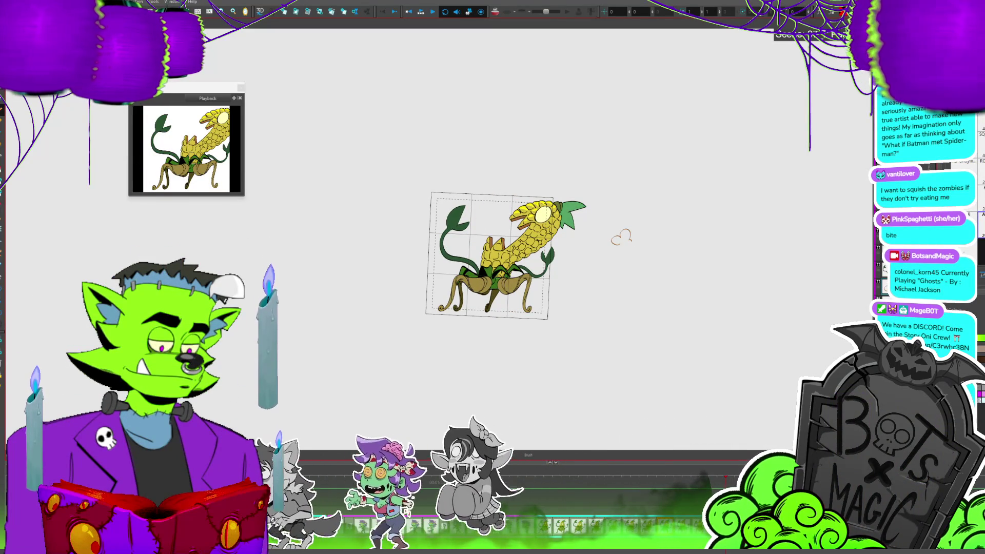
Switch to the Select tool and zoom in on the puff beside the corn monster.
key("alt+s")
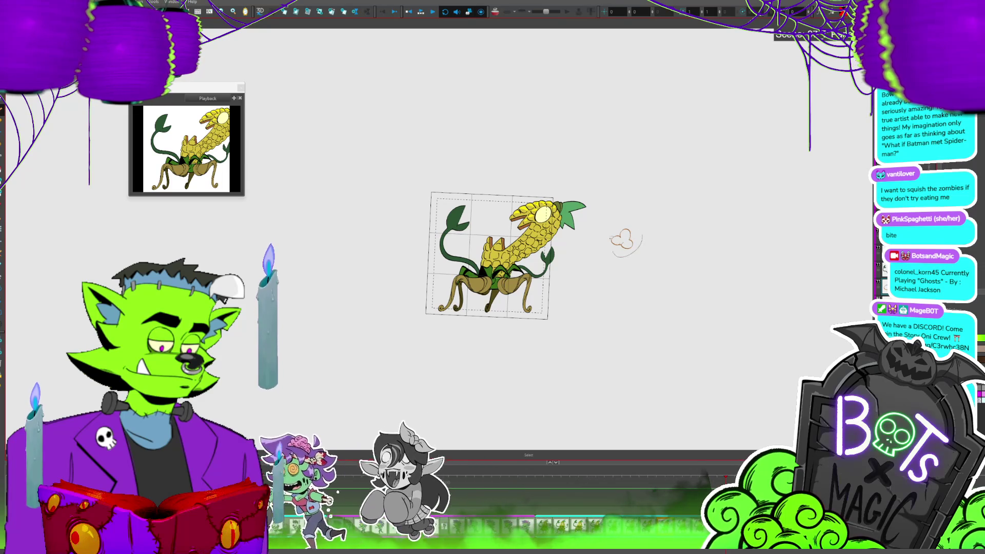
scroll(661, 230, "up", 2)
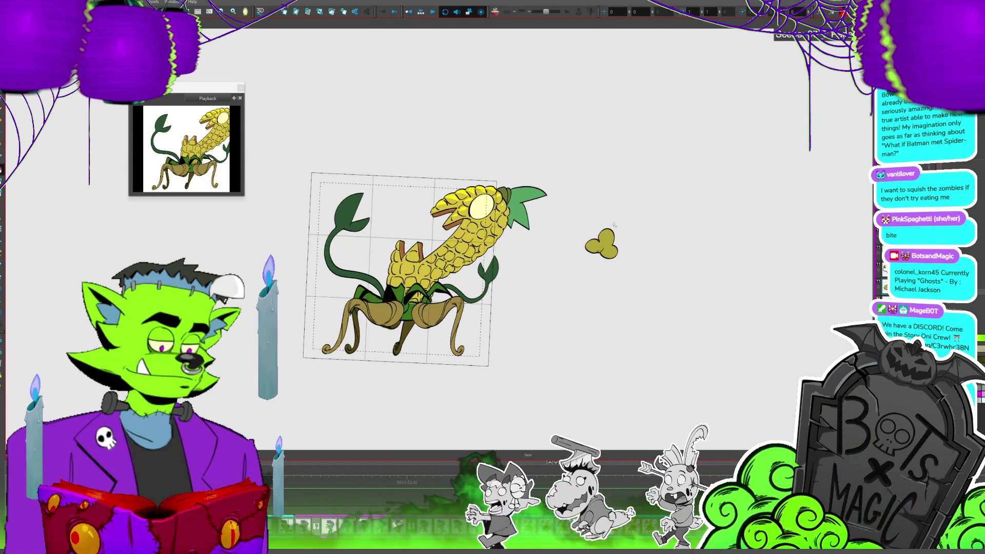
scroll(463, 217, "up", 2)
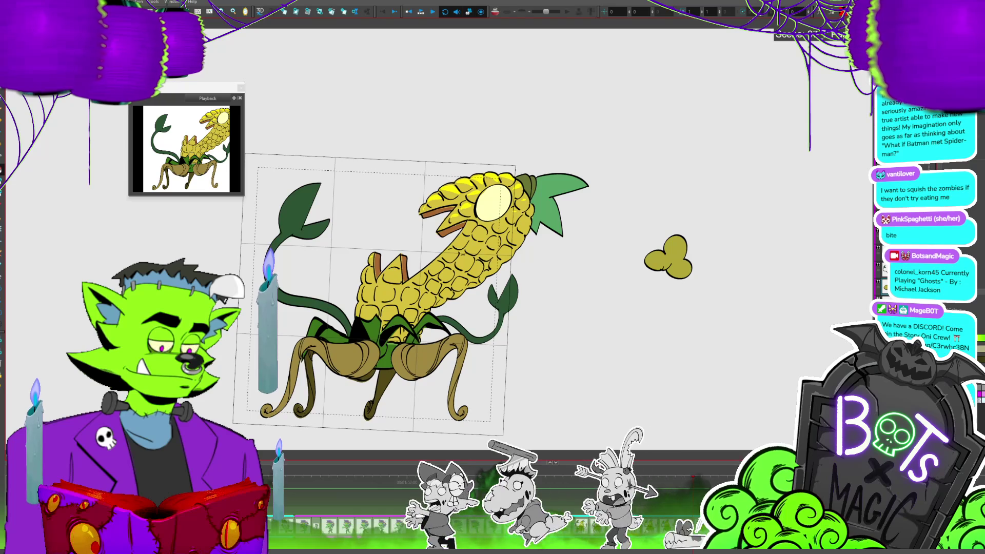
Fill the puff yellow and shift it left, then lower on the next frame.
left_click(687, 262)
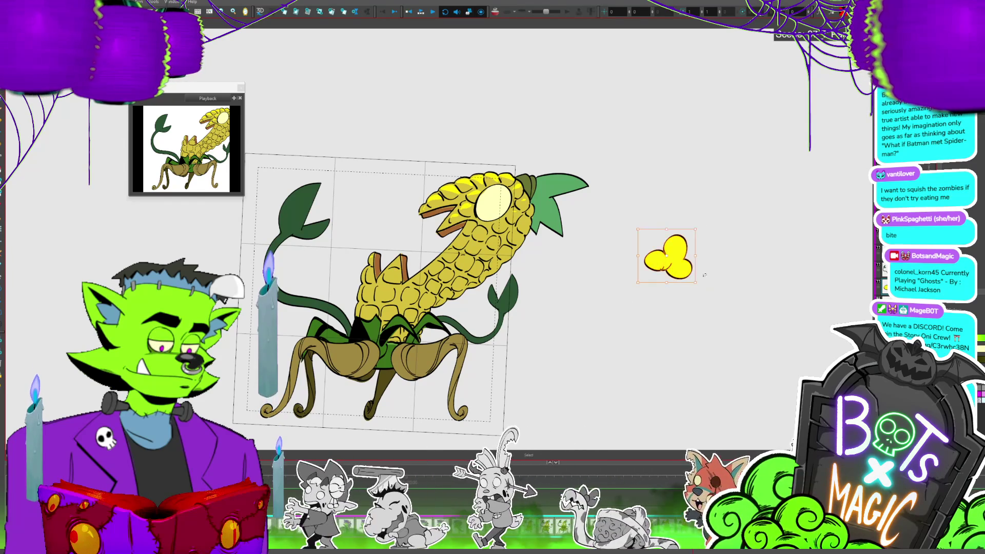
left_click_drag(696, 255, 681, 253)
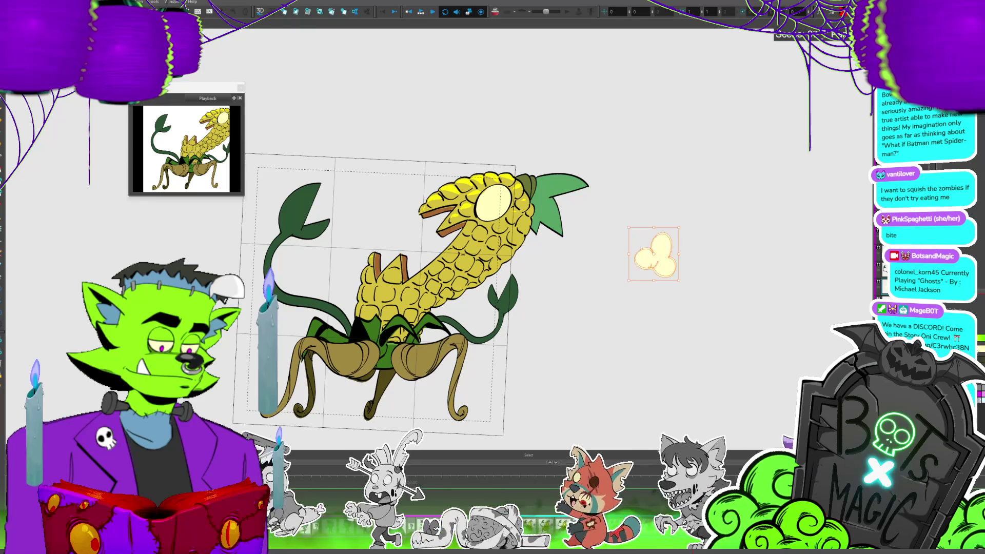
left_click(769, 308)
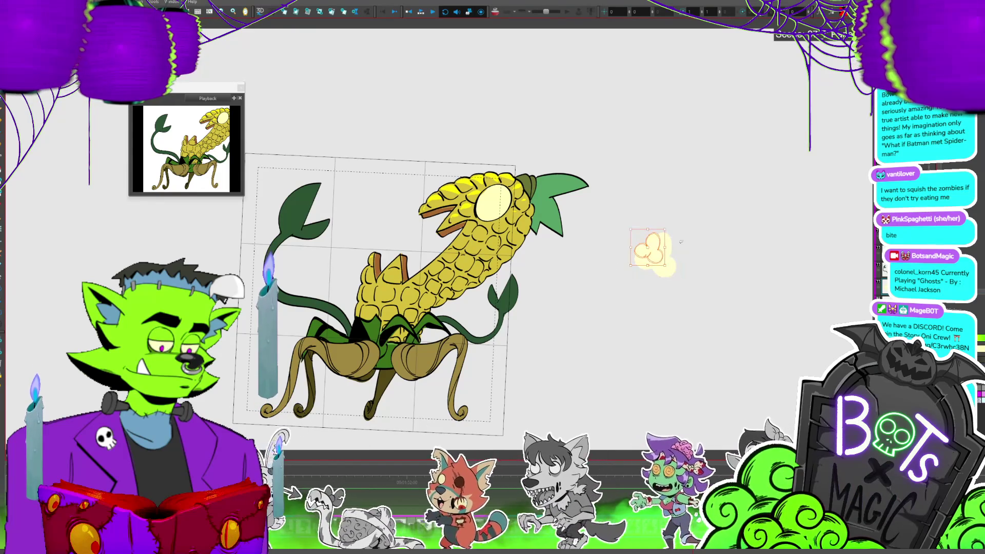
left_click_drag(654, 243, 654, 300)
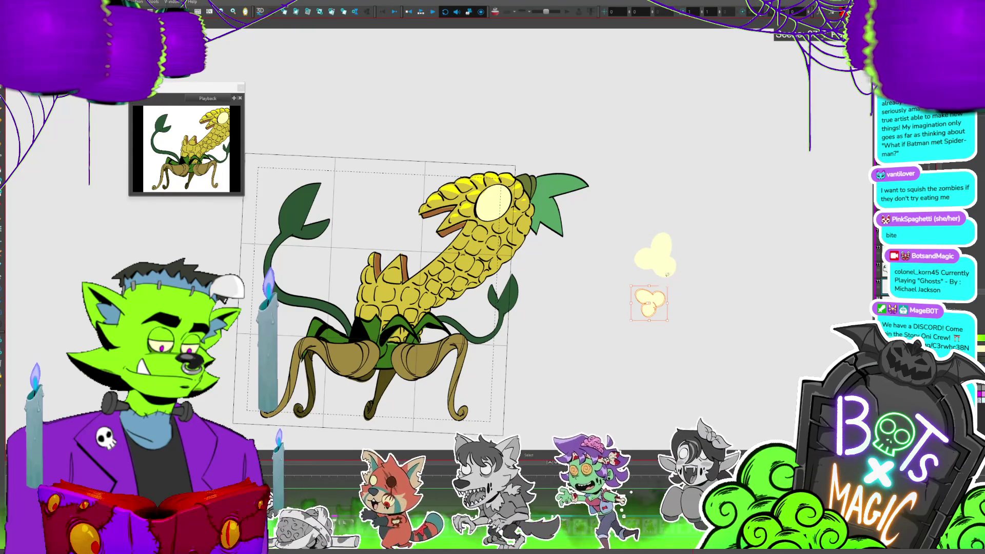
left_click(670, 290)
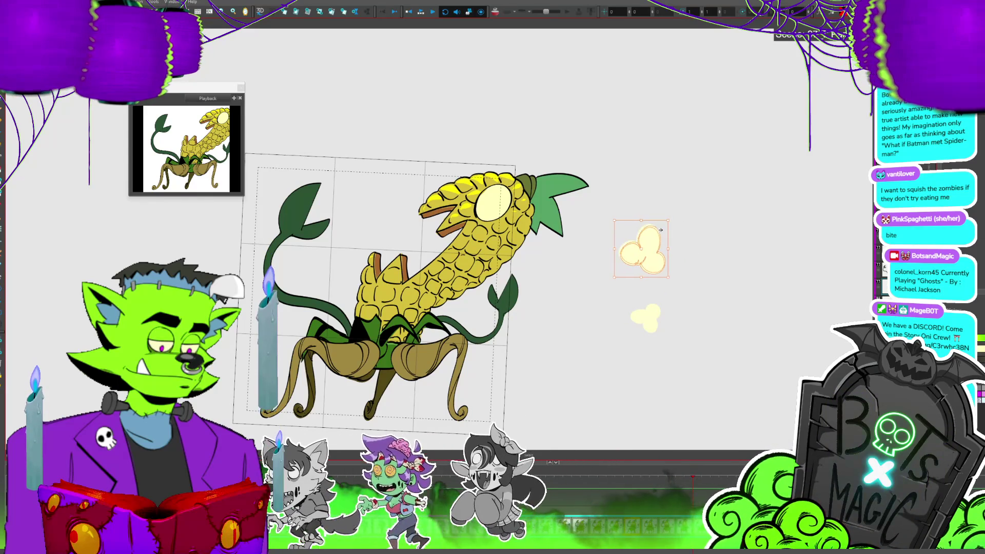
Select the small puff to reposition it and save the project.
left_click(700, 286)
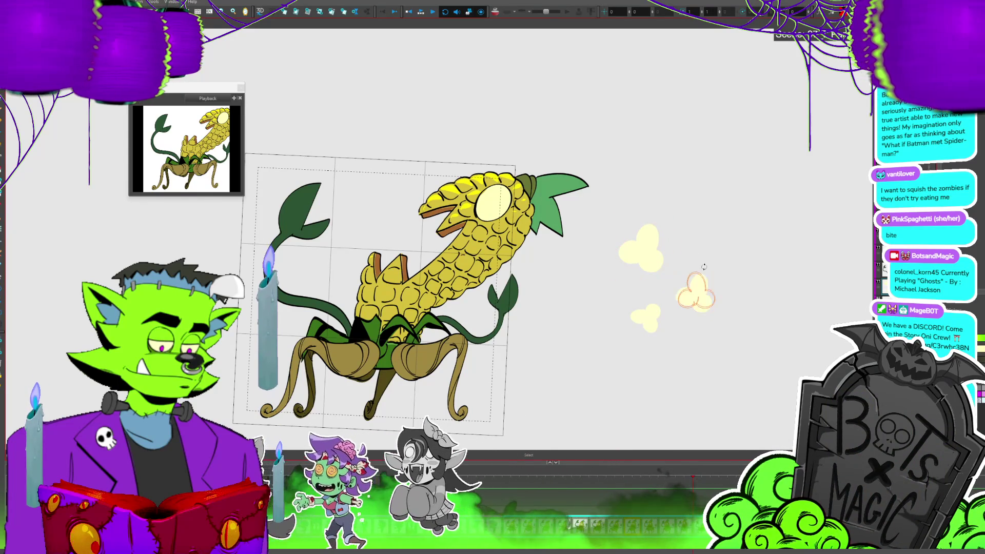
scroll(597, 180, "down", 3)
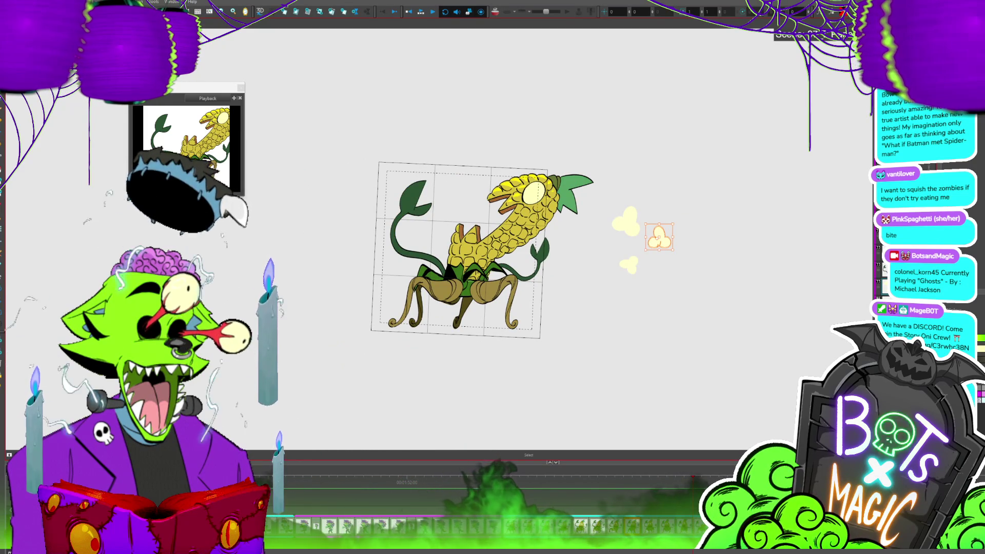
key("ctrl+s")
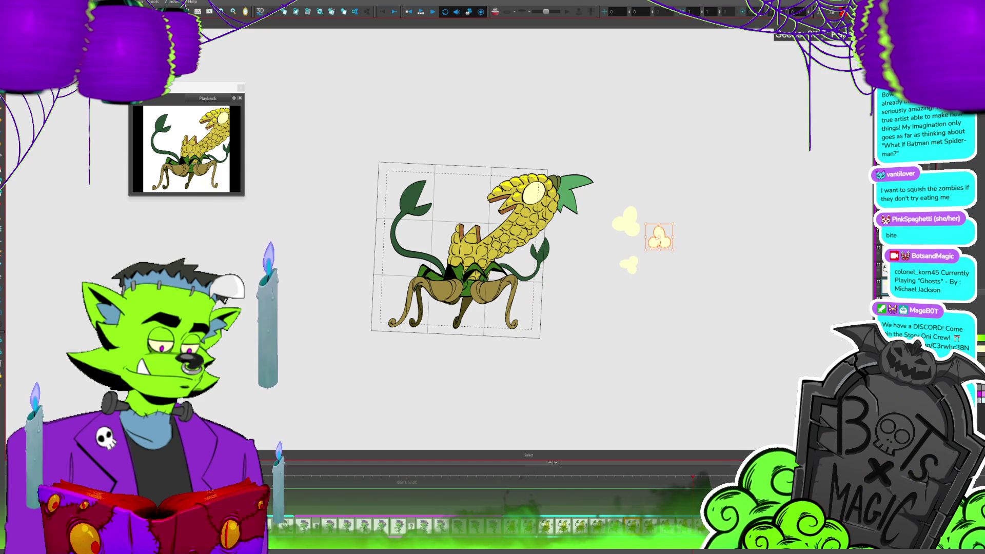
Recentre the view and drag the puff into the monster's open mouth, then deselect it.
left_click_drag(476, 250, 463, 229)
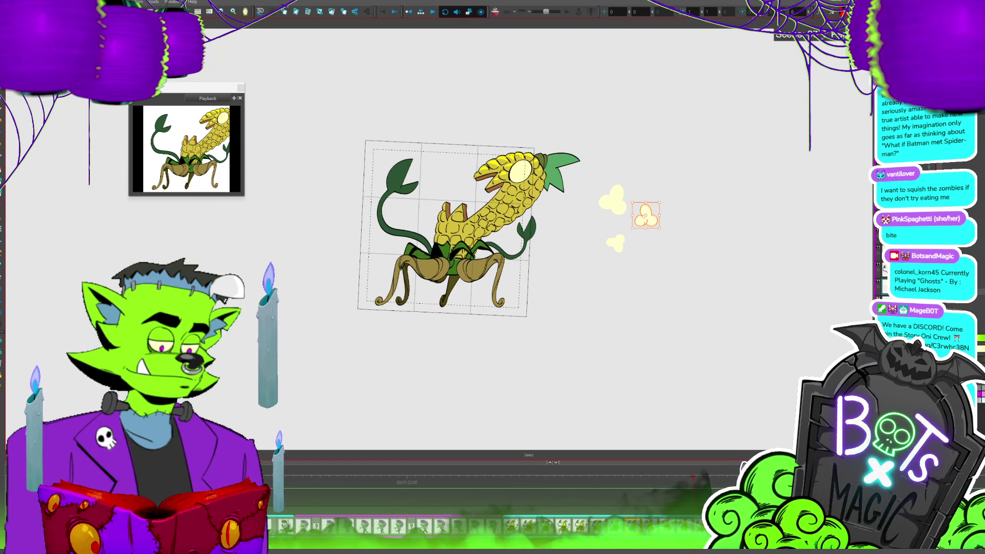
scroll(538, 133, "down", 2)
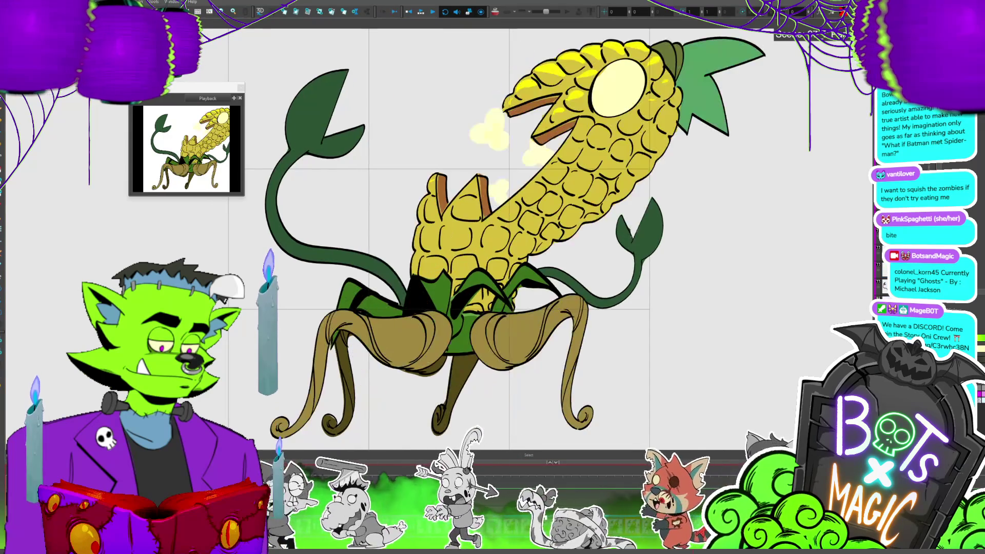
left_click(496, 184)
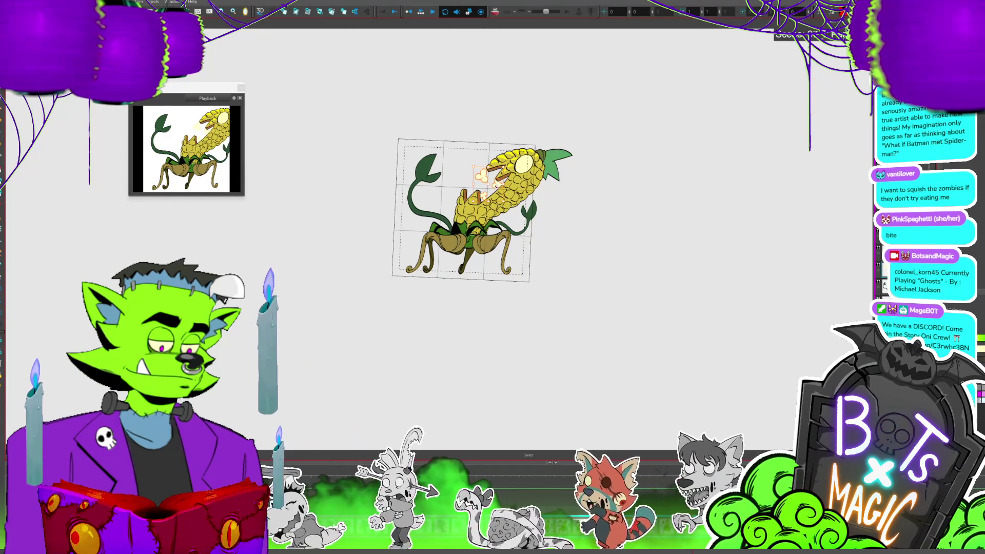
mouse_move(504, 193)
left_mouse_down()
mouse_move(418, 174)
mouse_move(505, 194)
left_mouse_up()
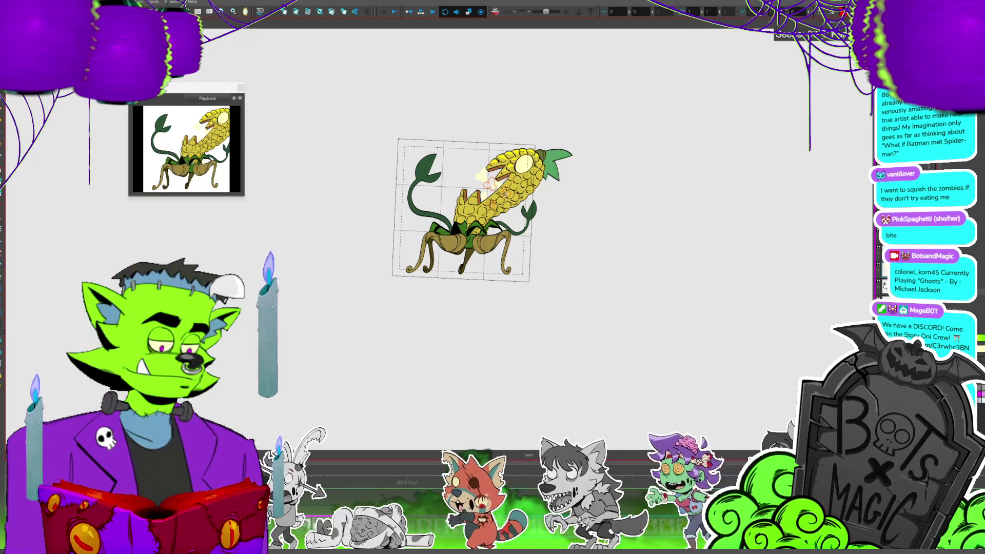
scroll(405, 159, "up", 3)
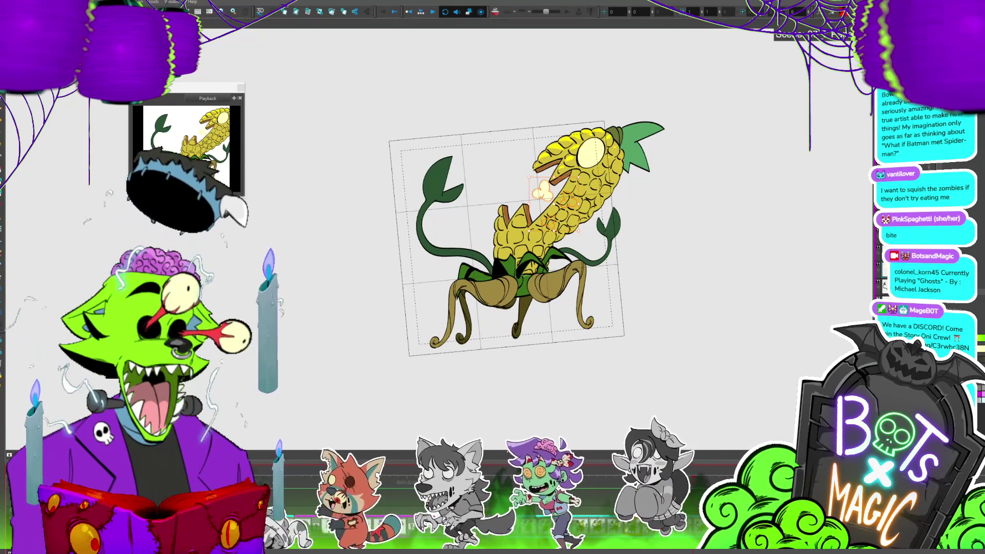
left_click(2, 239)
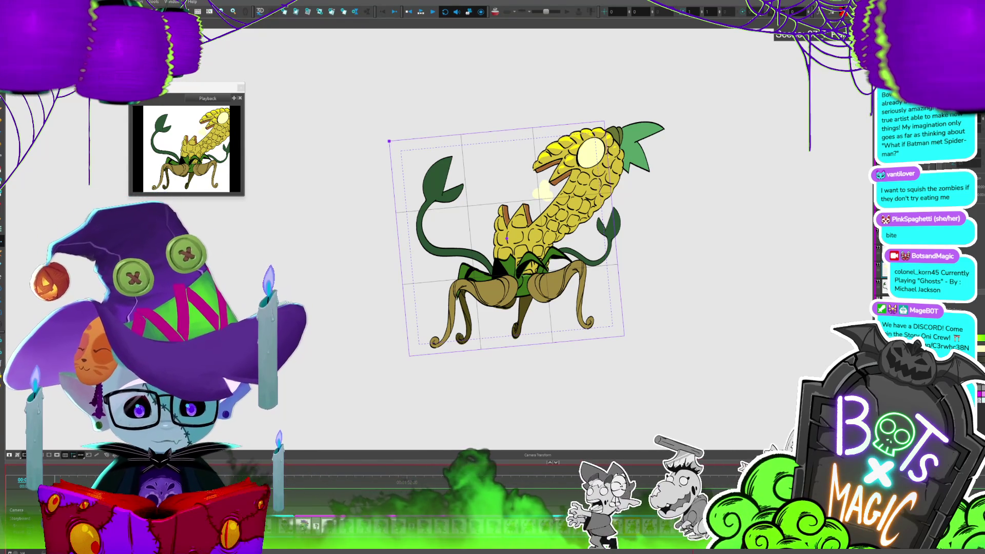
Select the smoke puff near the corn monster's mouth.
scroll(550, 226, "up", 3)
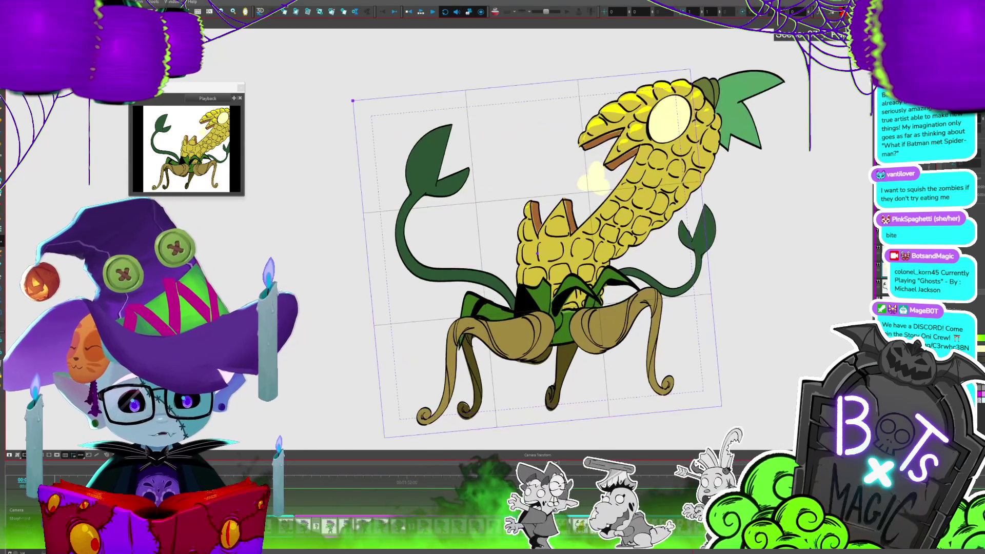
left_click(536, 169)
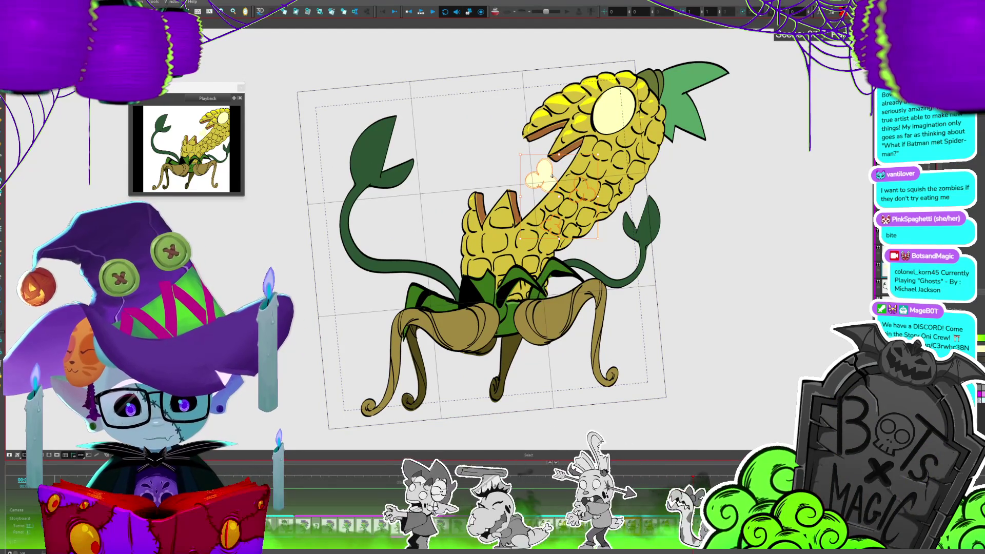
scroll(552, 176, "down", 2)
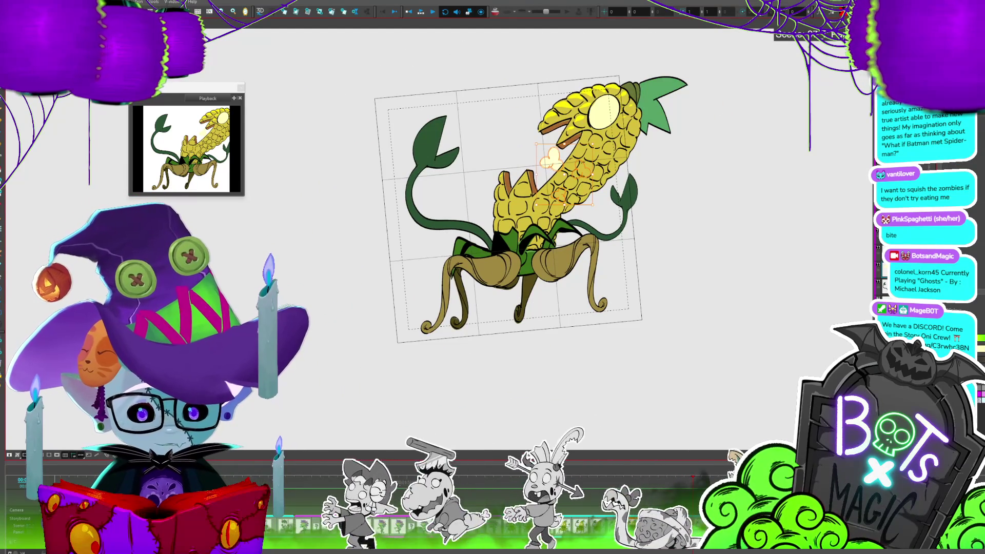
Step through the animation frames until the front-facing, open-mouthed pose shows.
key("period")
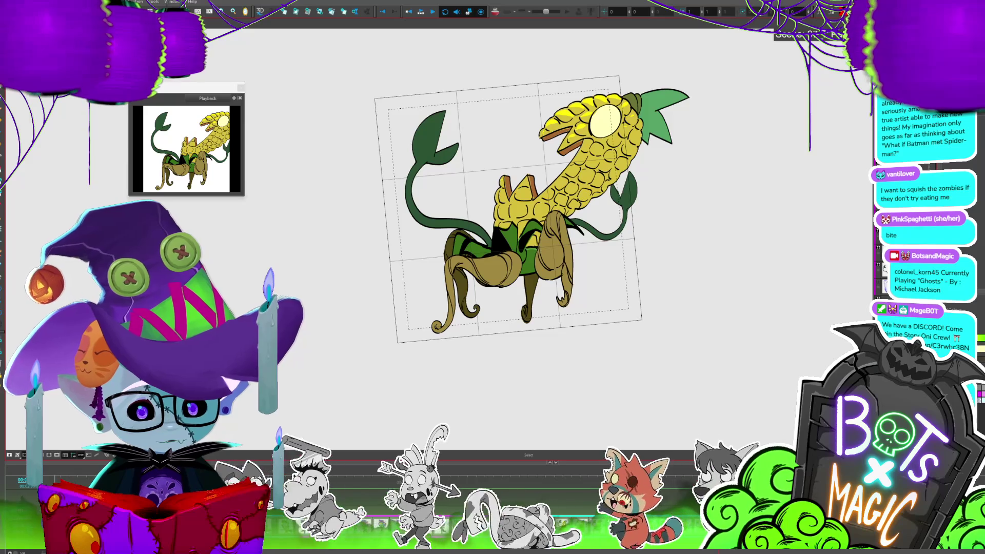
key("period")
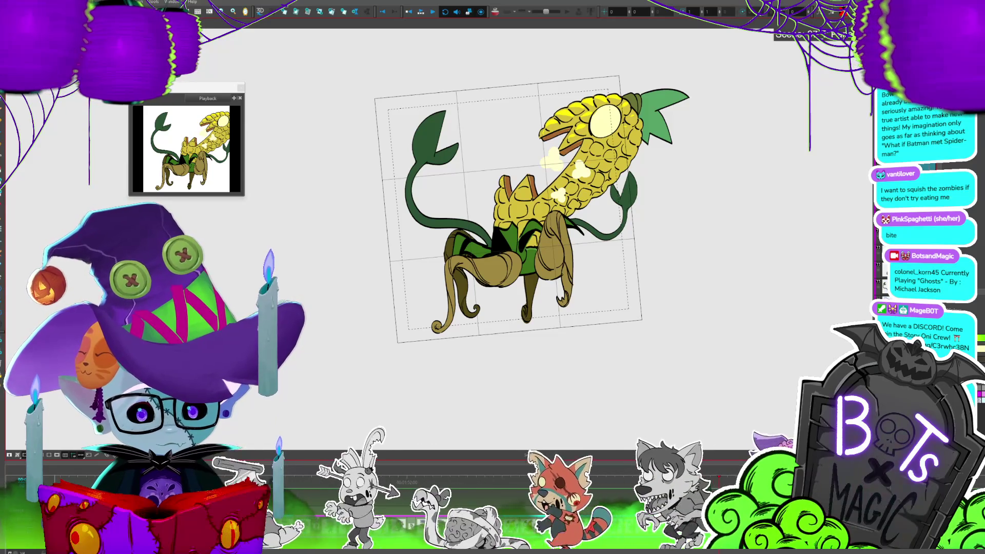
key("period")
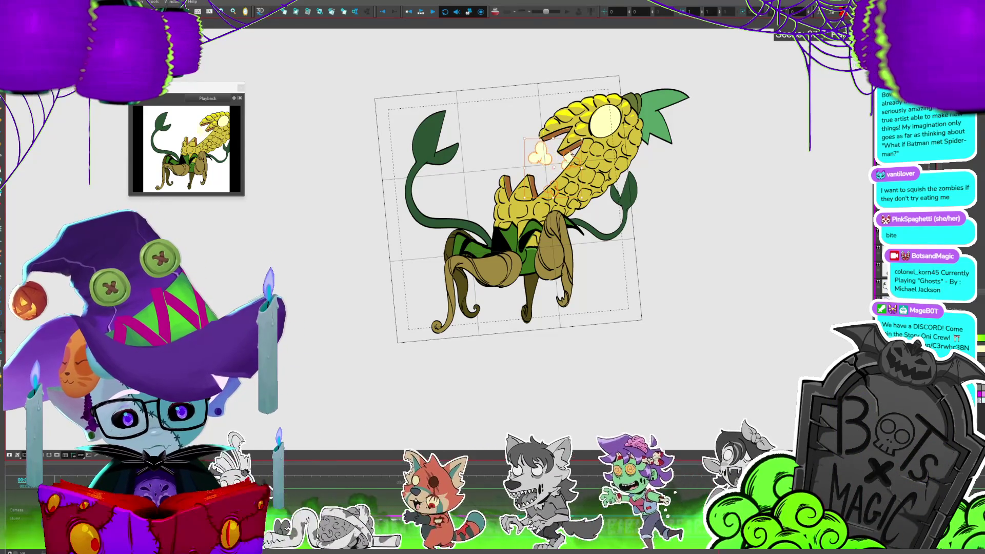
key("period")
key("comma")
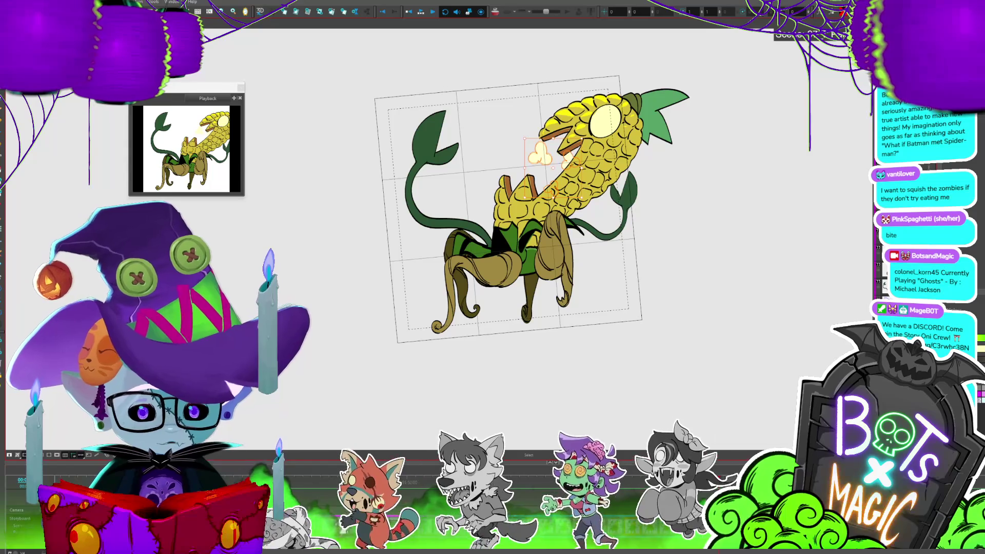
key("period")
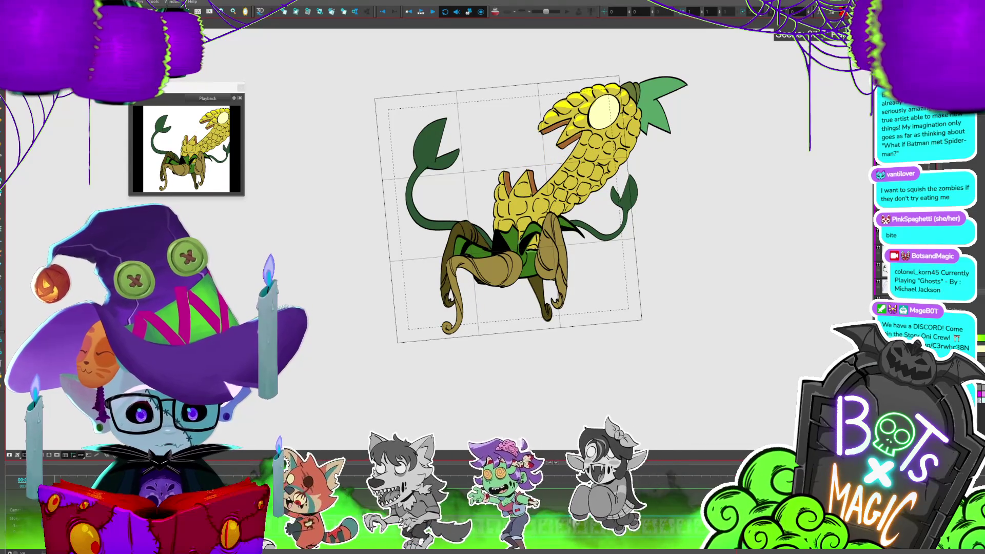
key("period")
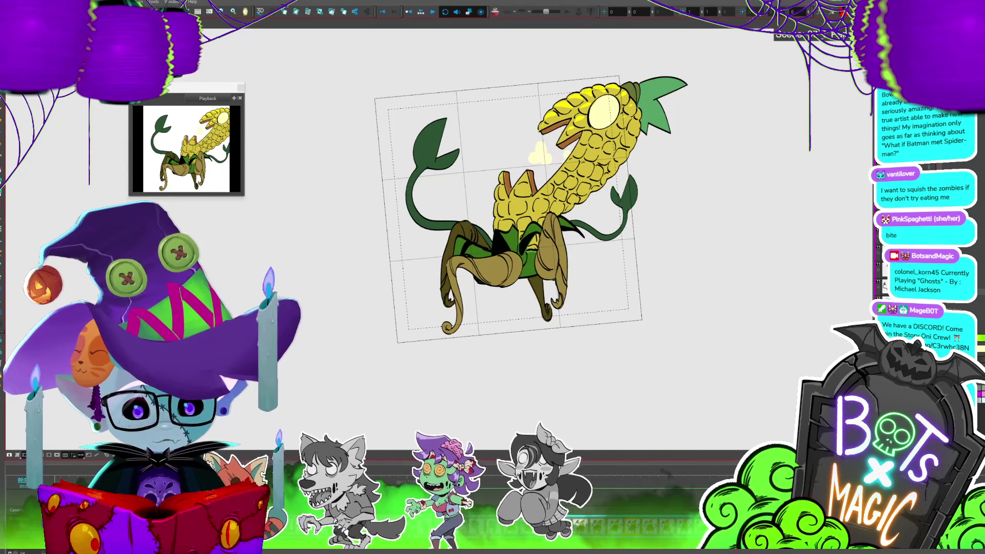
key("period")
key("period")
key("period")
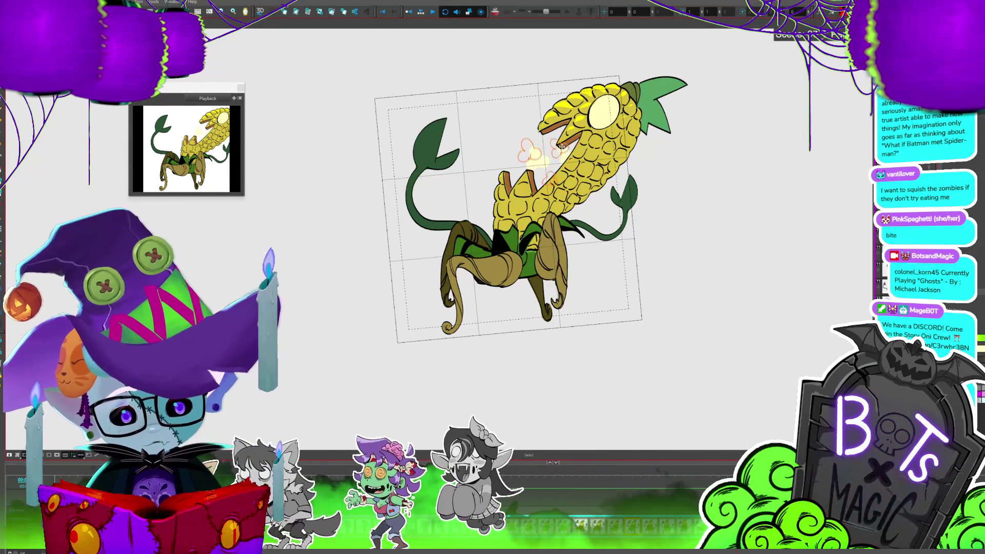
key("period")
key("period")
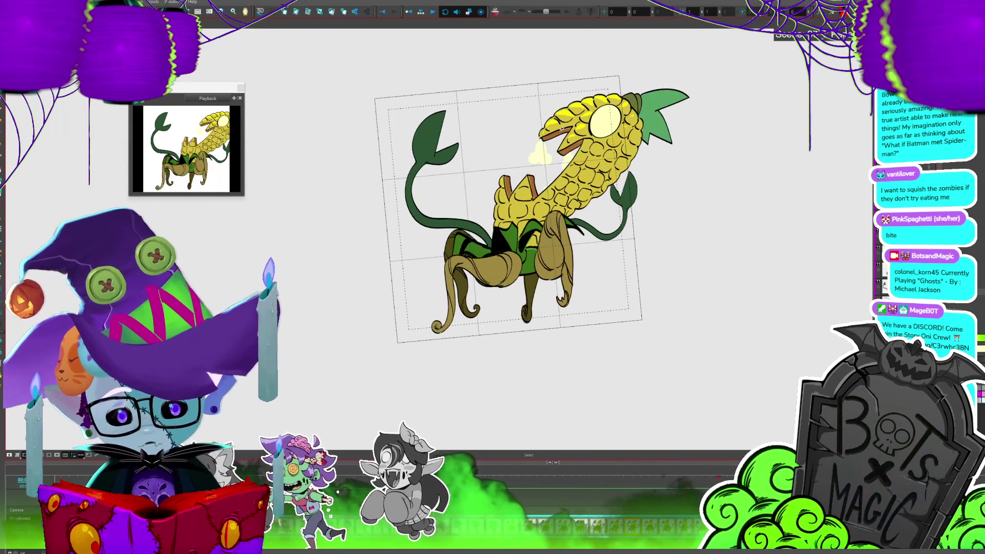
key("period")
key("period")
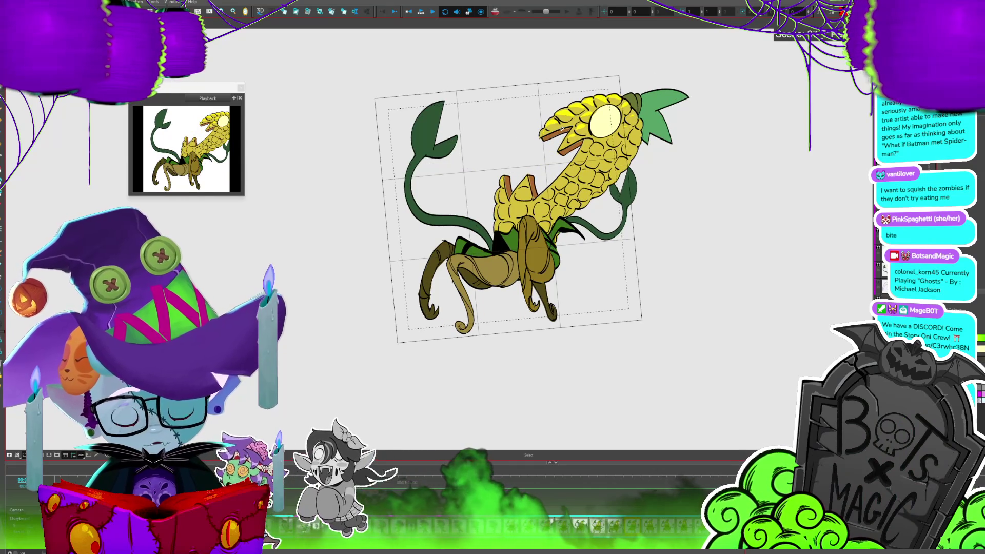
key("period")
key("period")
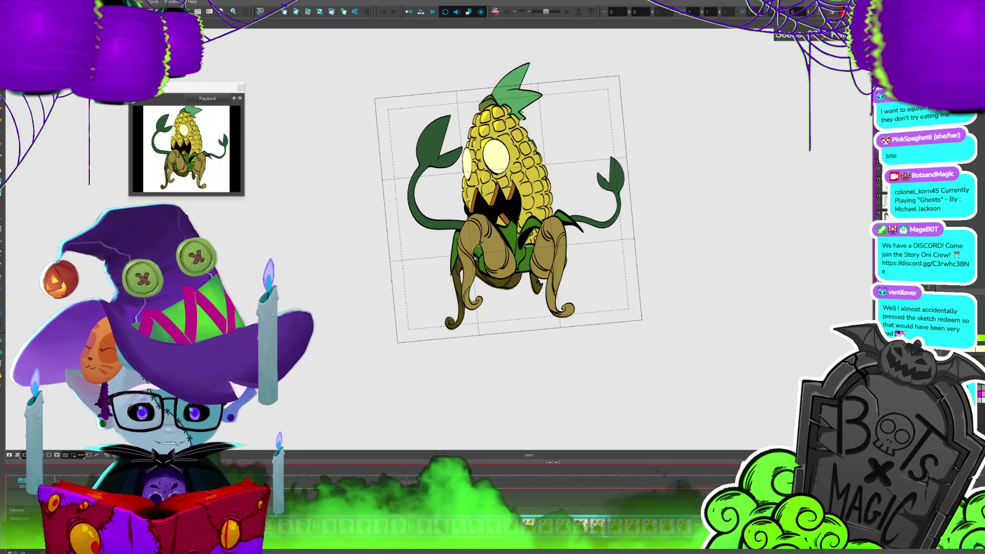
key("period")
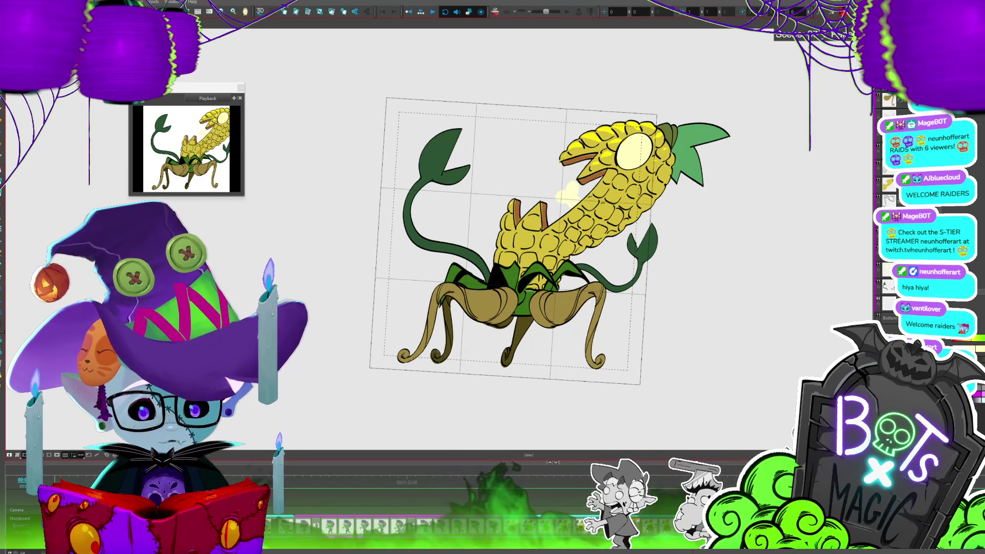
Select the pale puff at the corn monster's mouth on the lunge frame.
left_click(567, 194)
Nudge the puff slightly right and down, deselect it, and select it again.
left_click_drag(567, 194, 574, 196)
key("Escape")
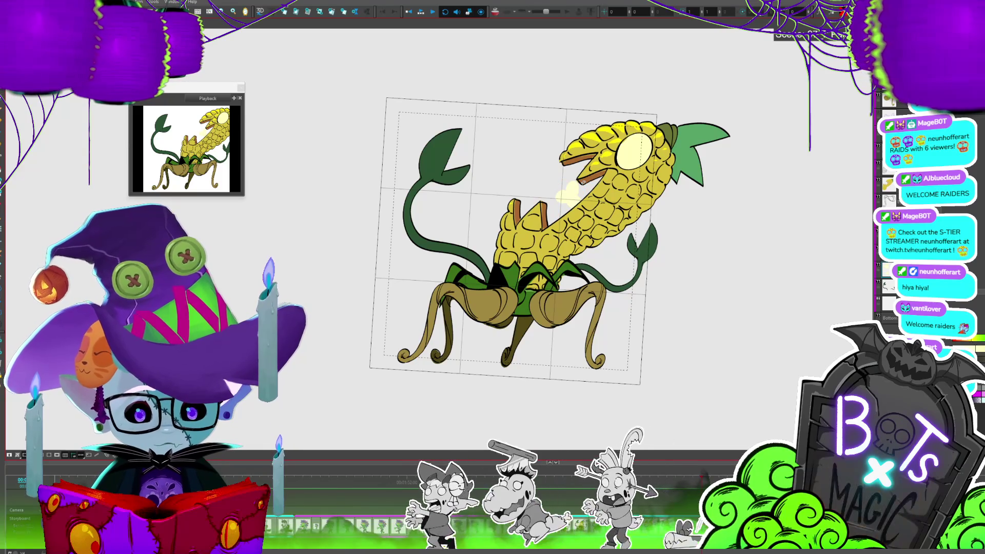
left_click(570, 191)
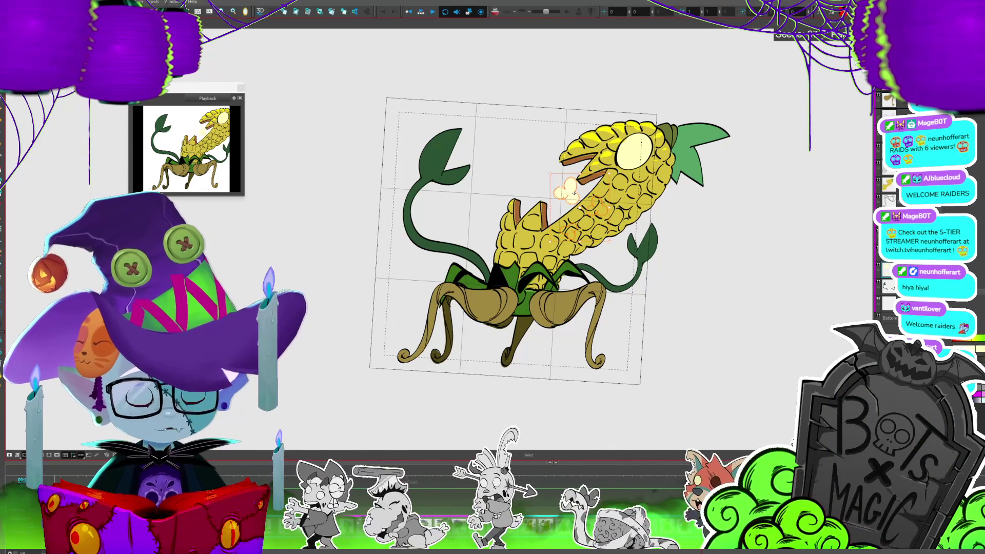
Flip between neighbouring poses to check the puff, then bring the card photo window over the canvas.
key("period")
key("comma")
key("period")
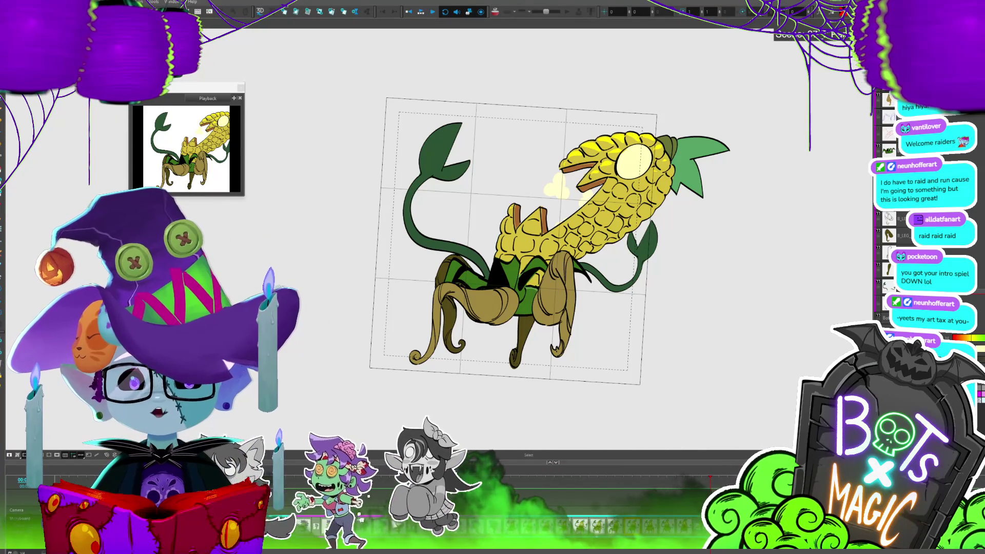
left_click_drag(711, 128, 703, 133)
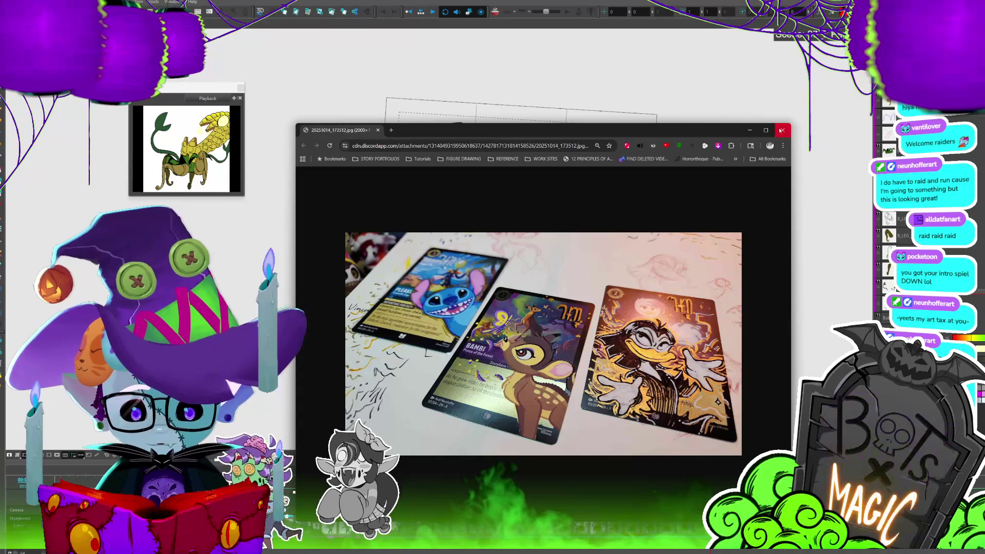
Maximize the Chrome window to view the trading card photo full-size.
left_click(766, 130)
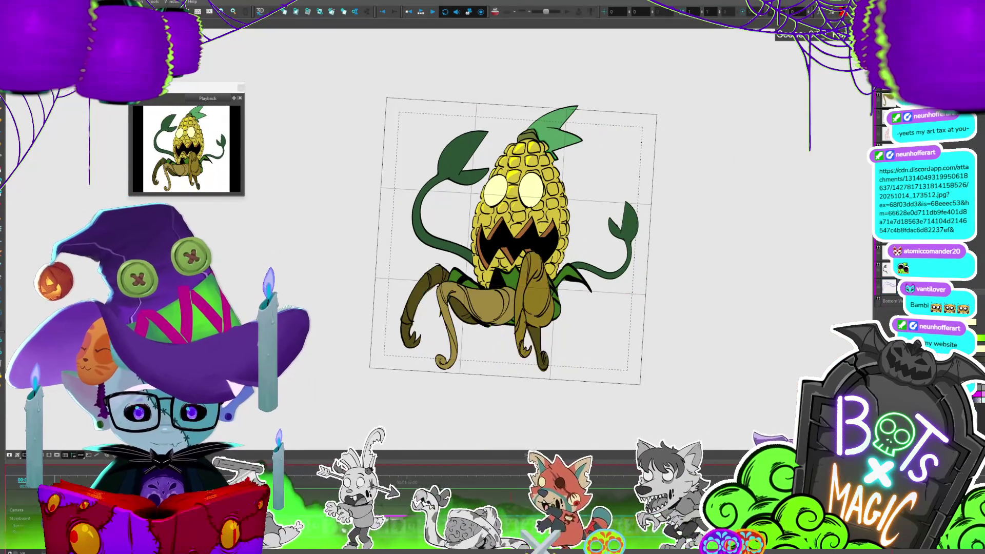
Render and play back the corn monster animation from the Playback toolbar.
left_click(421, 10)
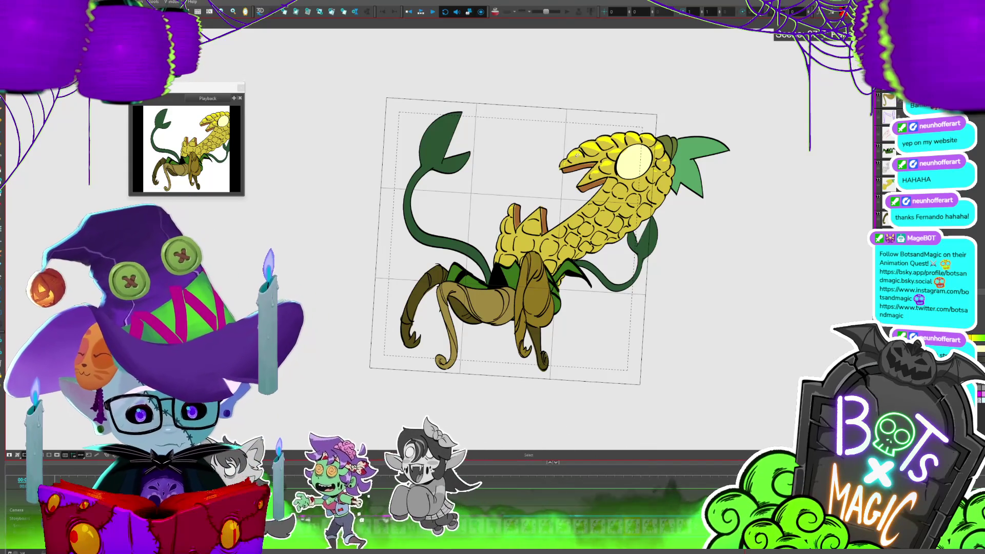
Step to the frame with yellow smoke puffs, select them, and play the animation back.
key("period")
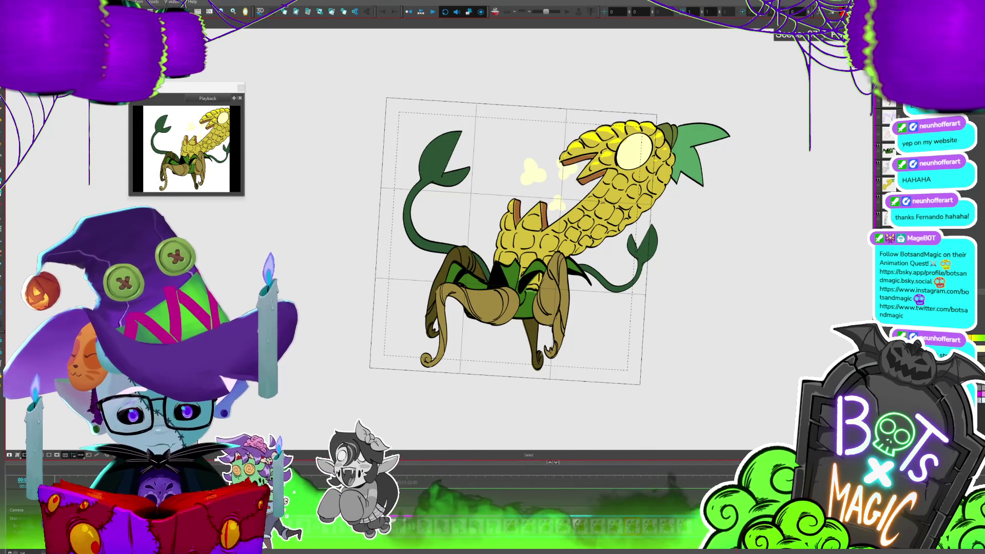
left_click(533, 171)
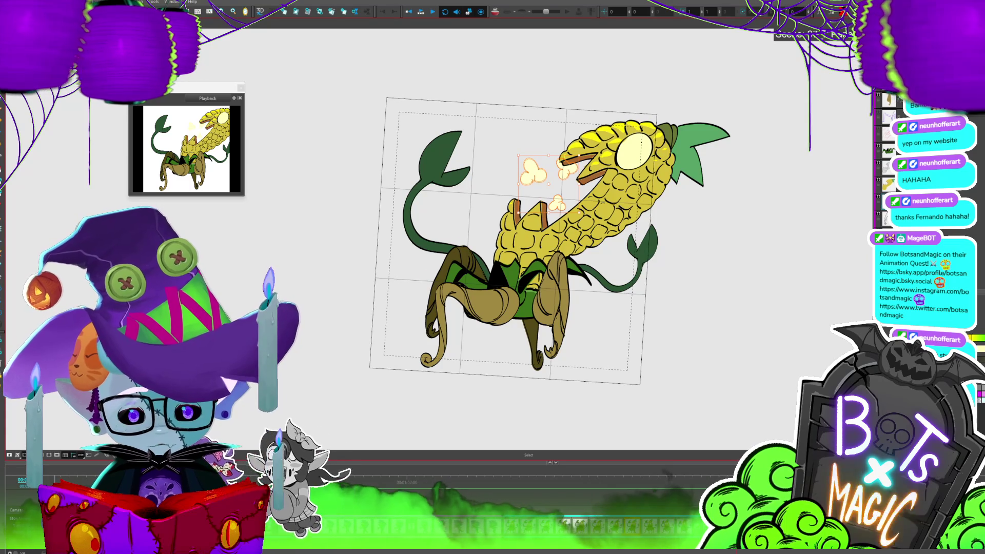
key("comma")
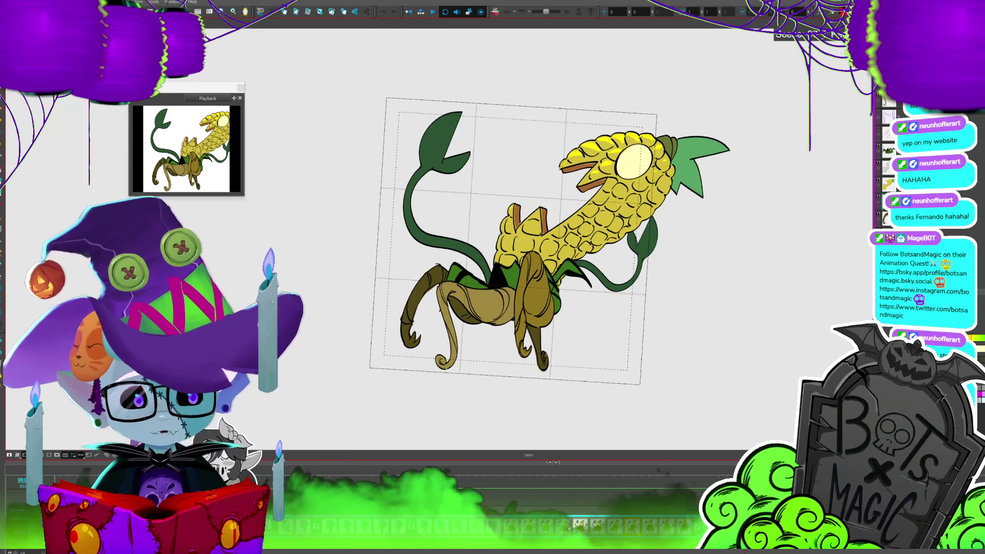
key("period")
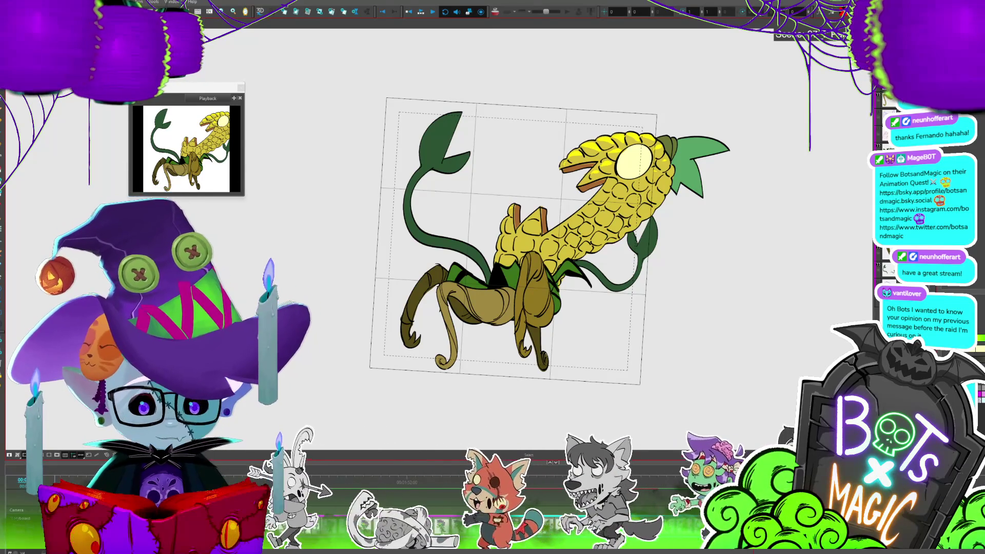
key("Return")
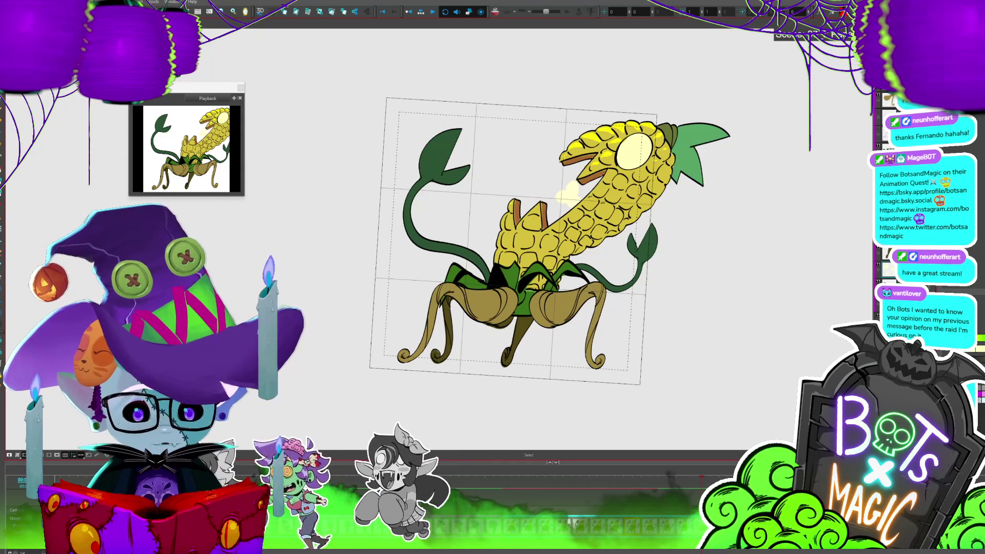
Select the corn monster's legs layer, zoom in and back out on the panel, and save.
left_click(1, 226)
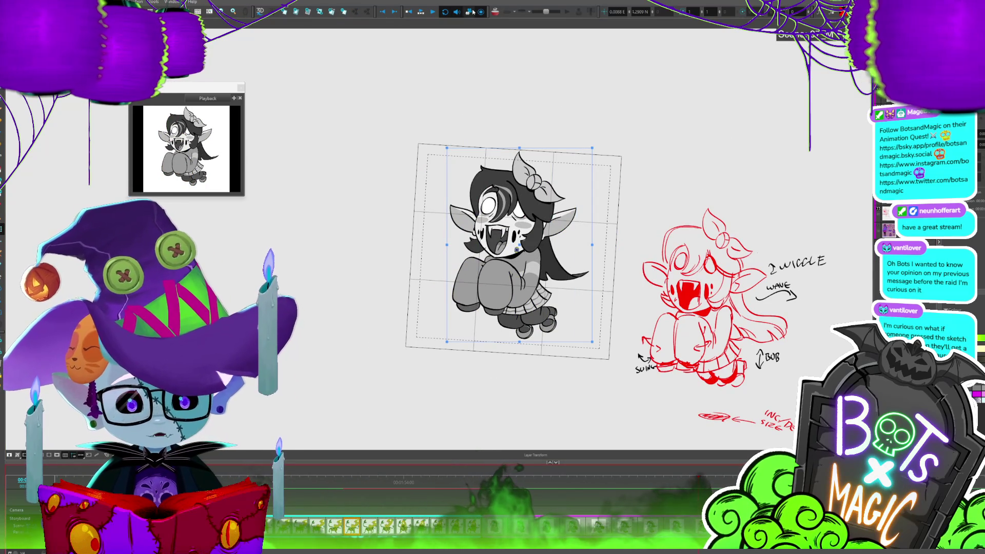
left_click(421, 10)
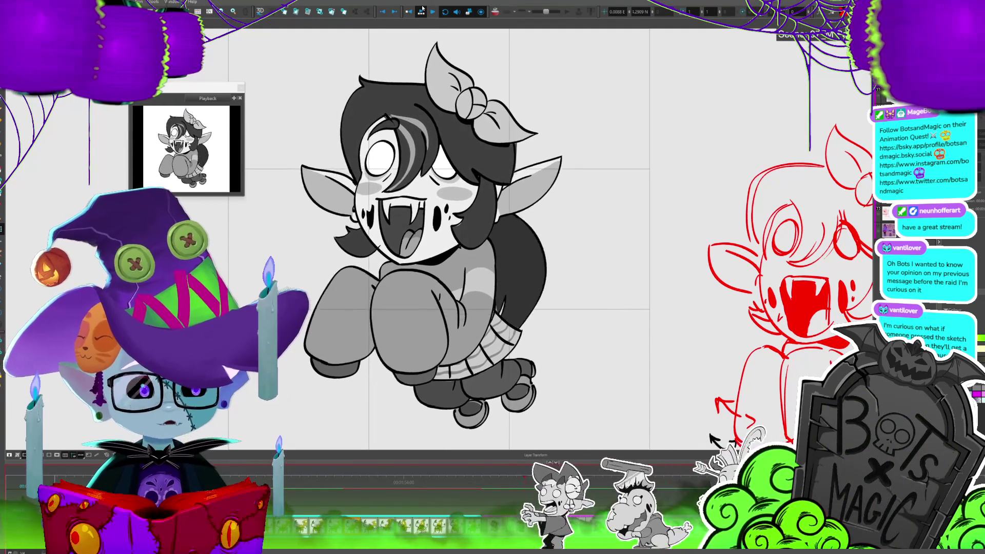
scroll(508, 251, "down", 3)
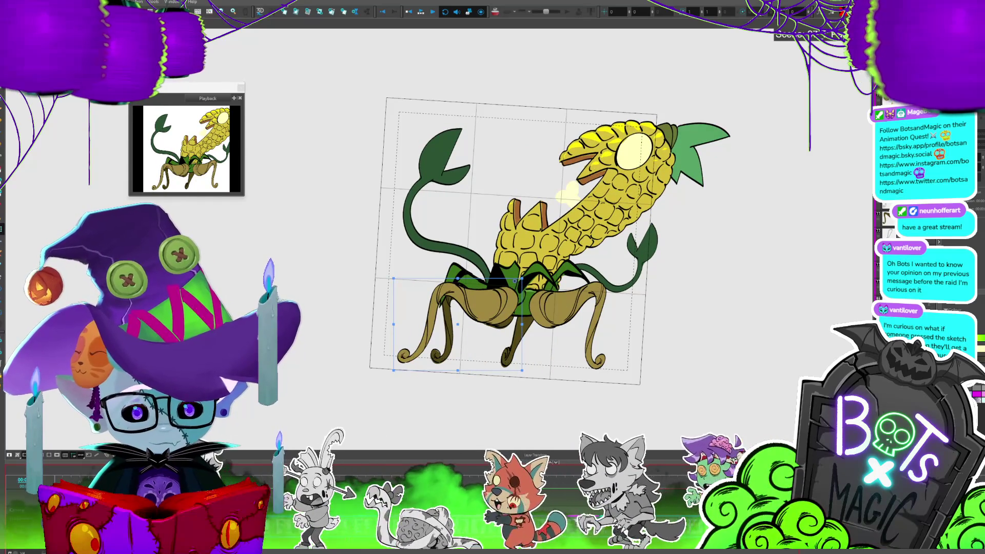
key("ctrl+s")
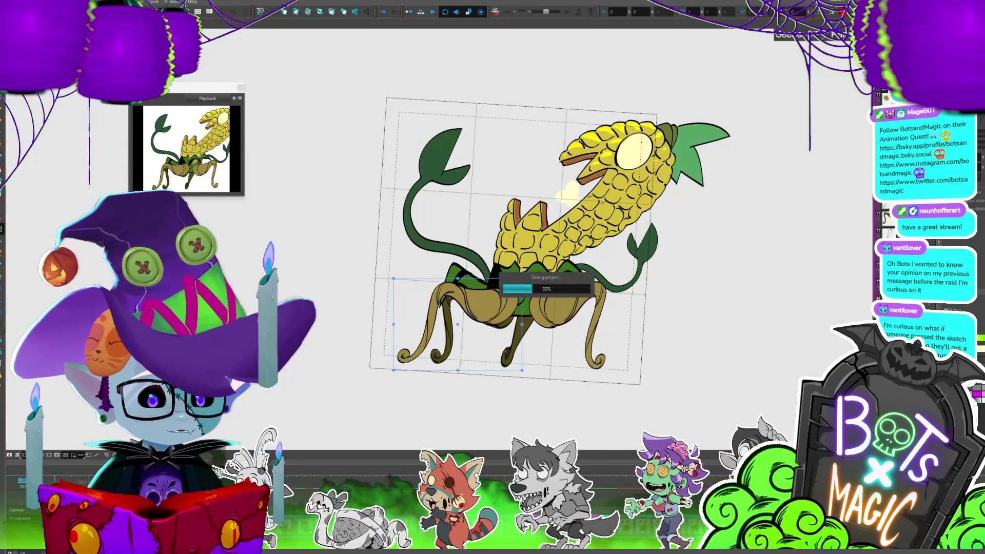
left_click(609, 217)
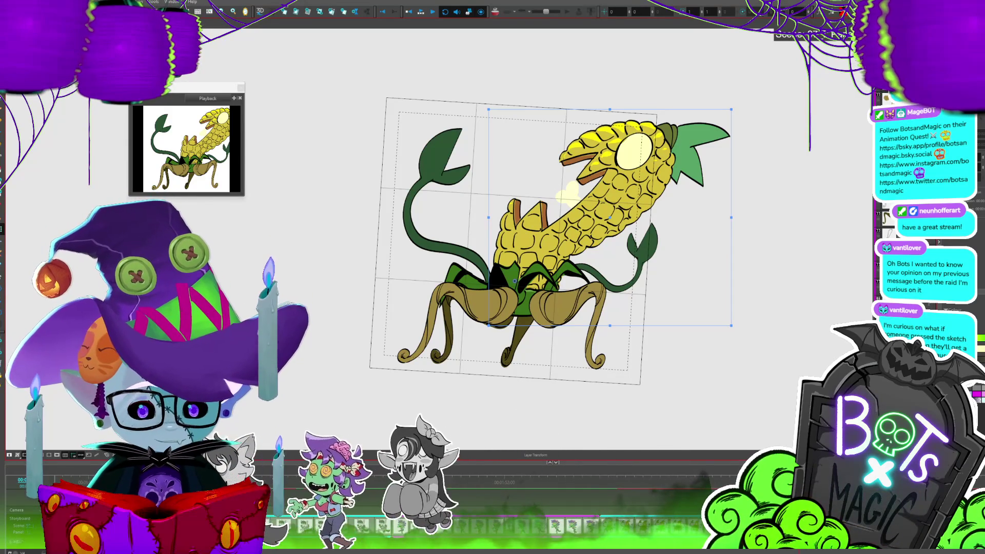
left_click(581, 212)
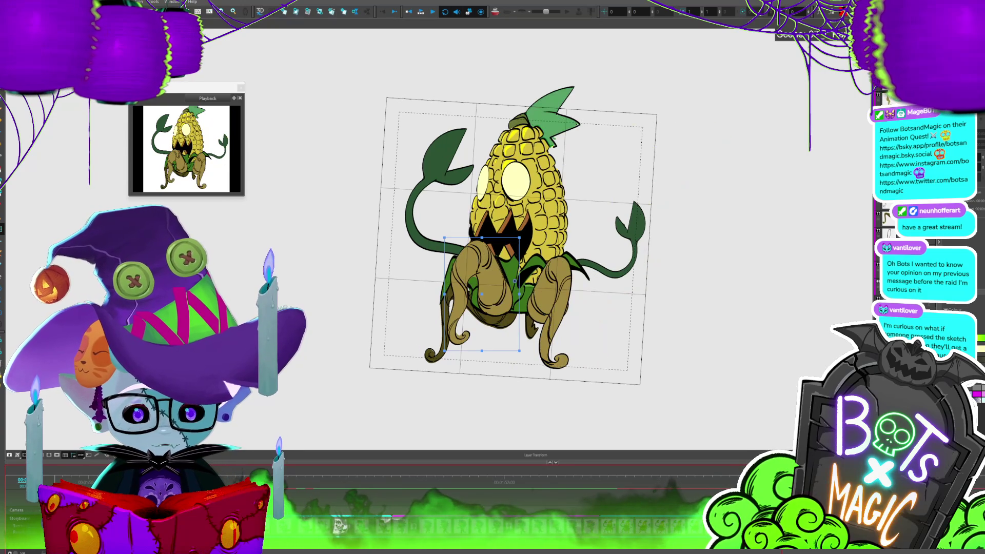
left_click(437, 329)
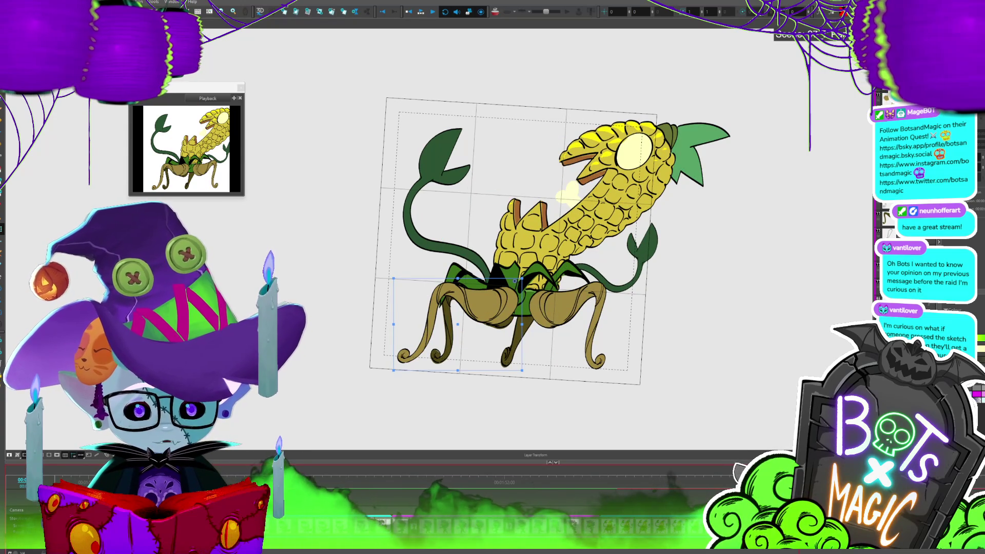
left_click(581, 212)
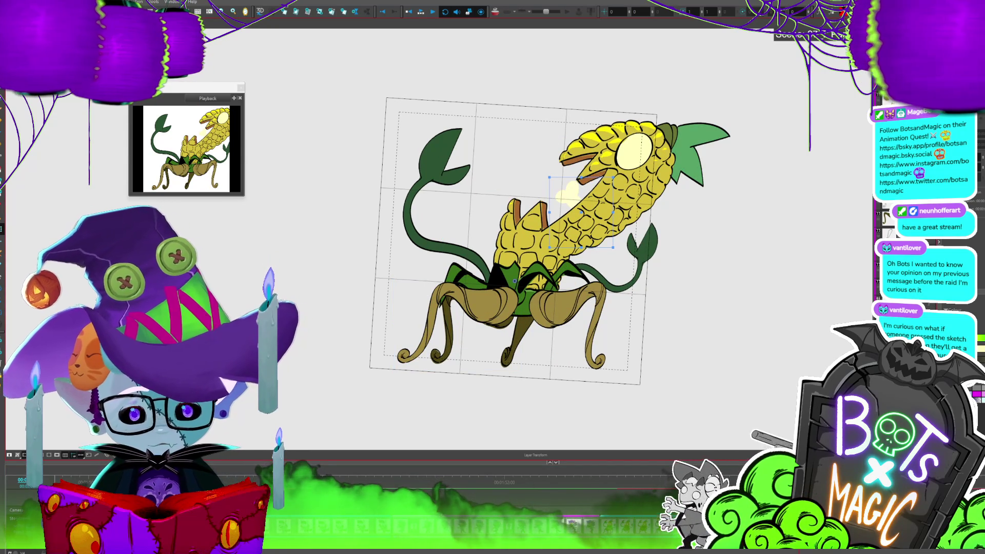
left_click_drag(513, 291, 515, 298)
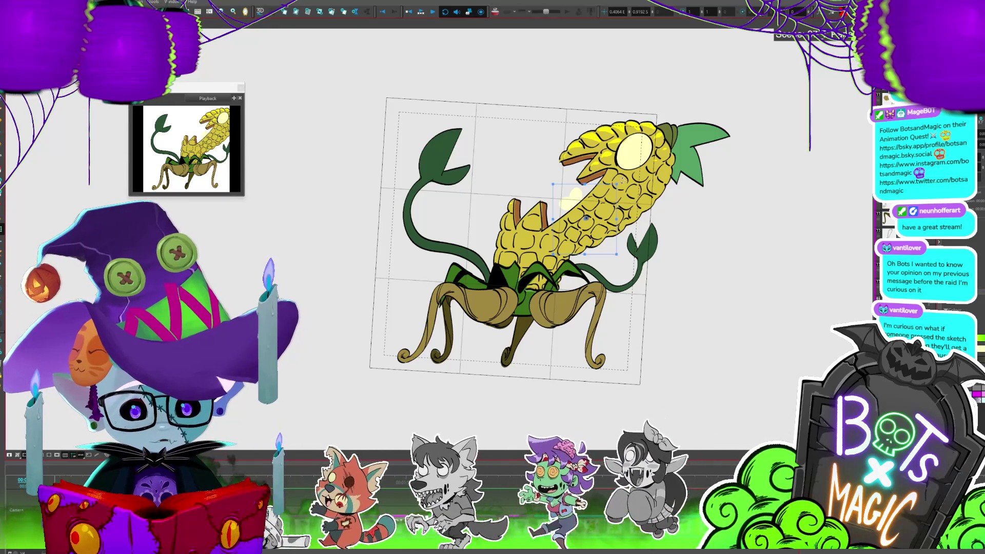
Drag the puff layer from the mouth toward the left leaf, tilting it diagonally.
mouse_move(625, 178)
left_mouse_down()
mouse_move(574, 173)
mouse_move(584, 200)
mouse_move(500, 169)
mouse_move(479, 173)
left_mouse_up()
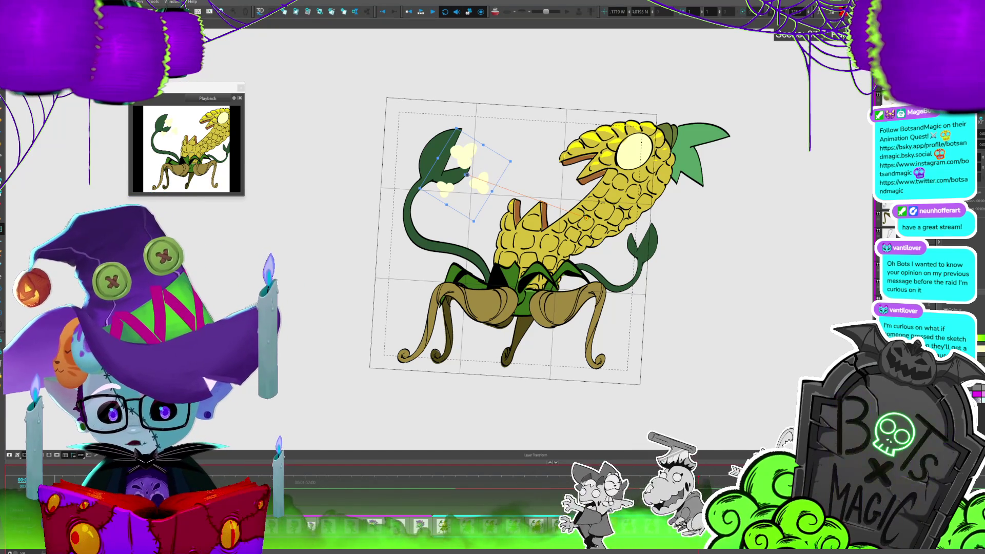
Spread the puff layer's motion to the next panel and play back the animation.
right_click(75, 87)
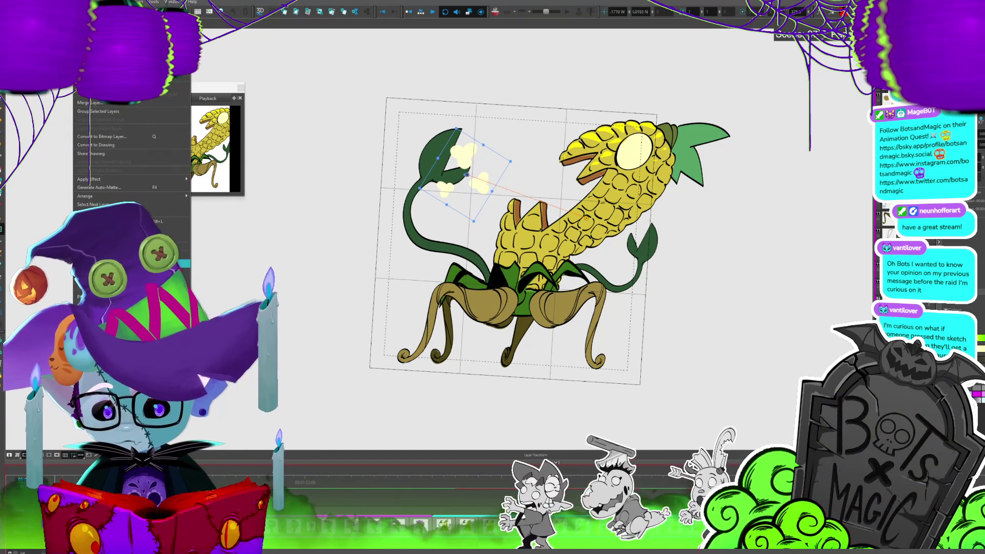
left_click(128, 263)
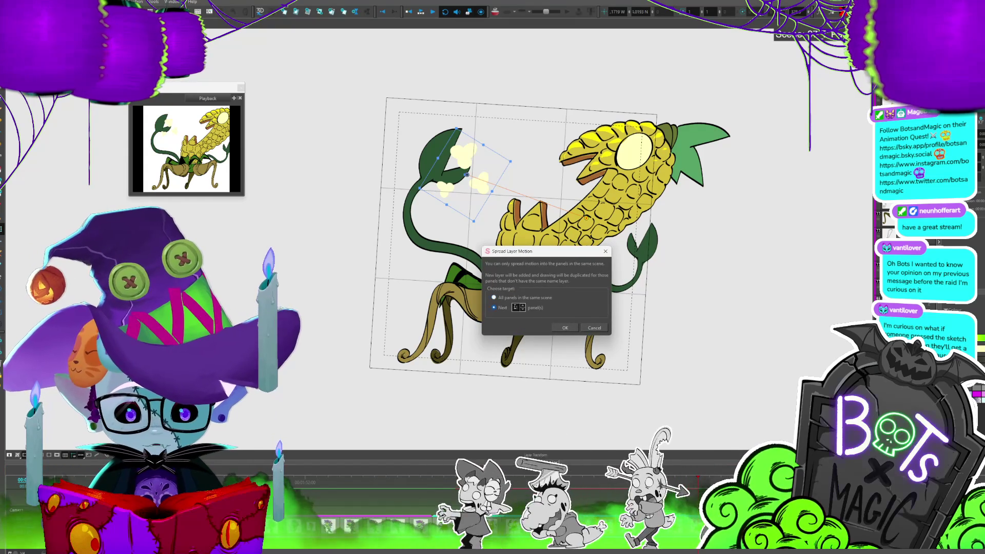
left_click(522, 308)
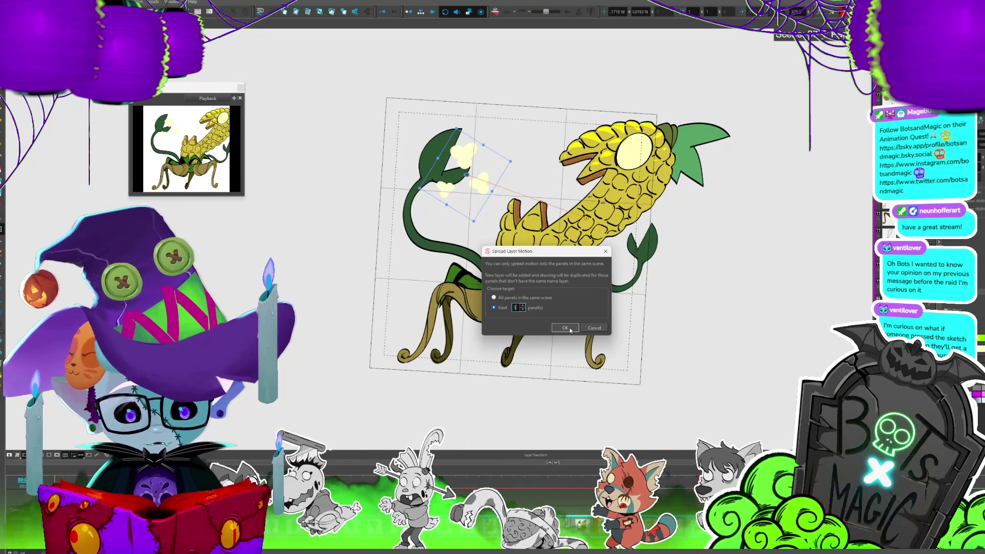
left_click(566, 328)
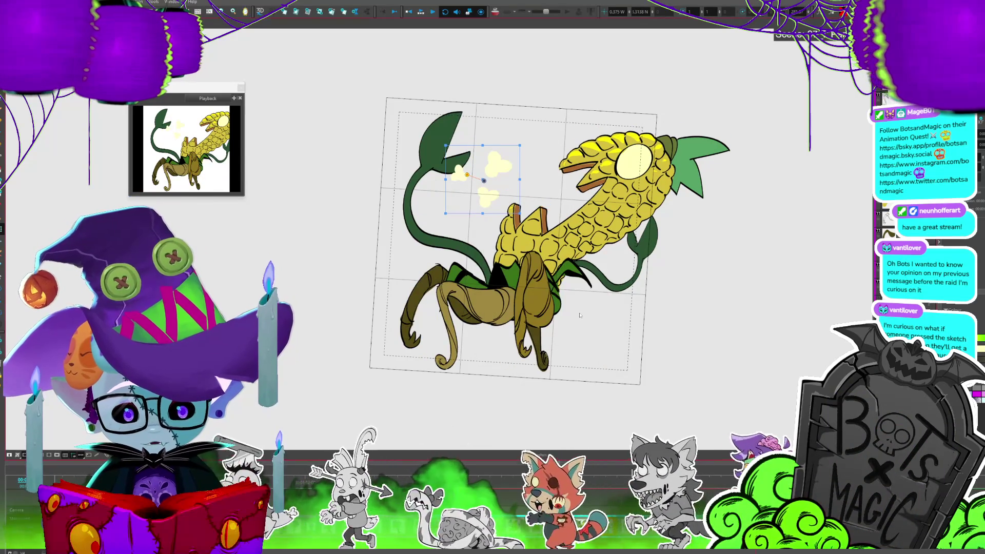
key("Return")
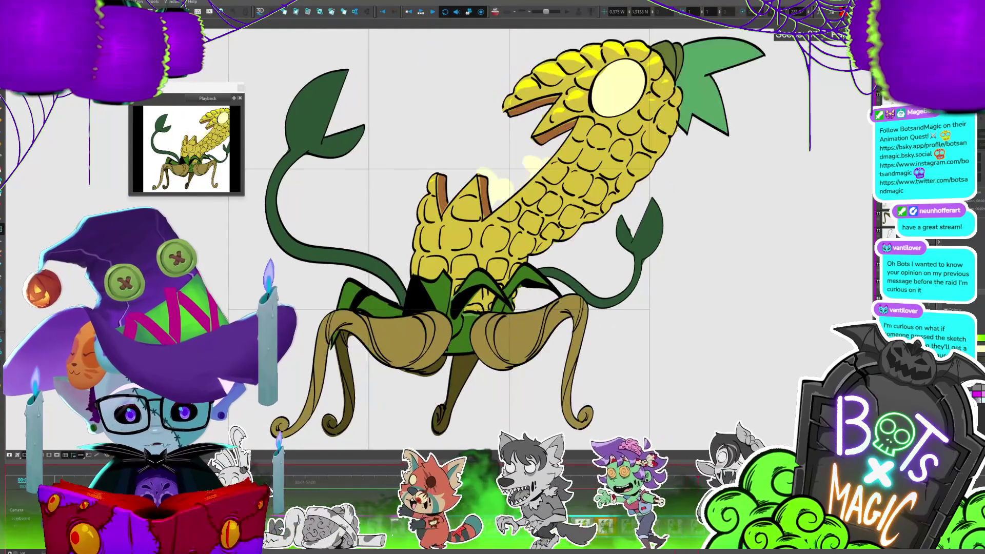
Review the puff animation frame by frame, then select the puffs with the Select tool.
key("Return")
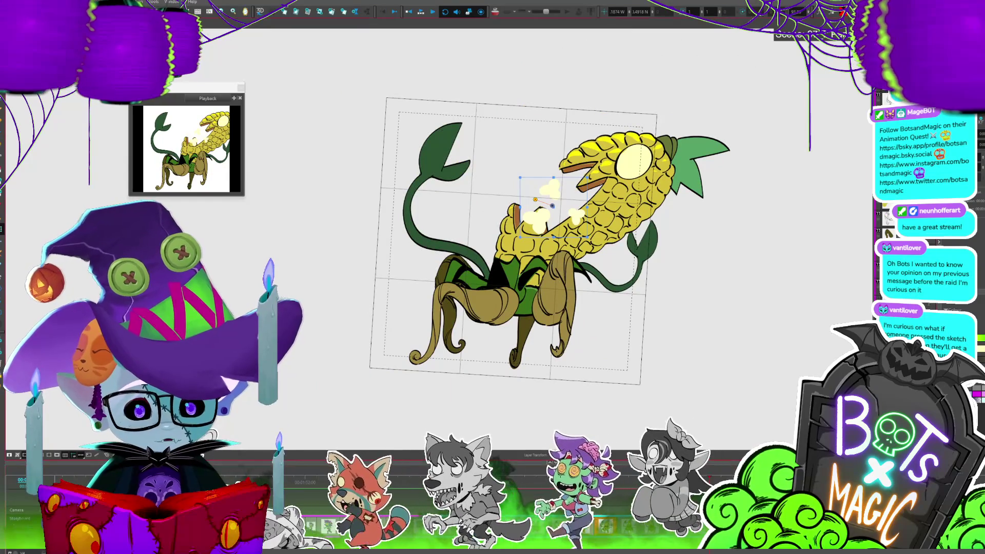
key("comma")
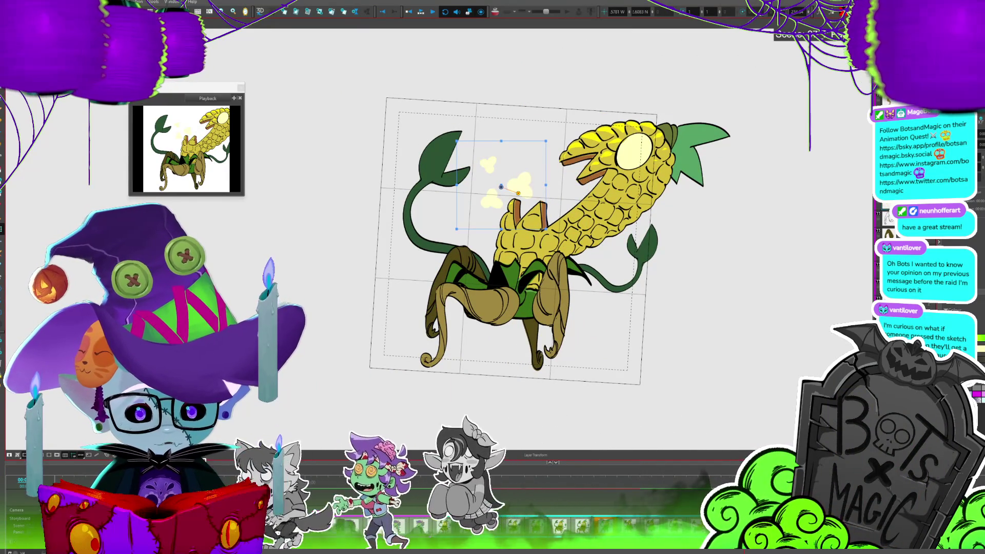
key("period")
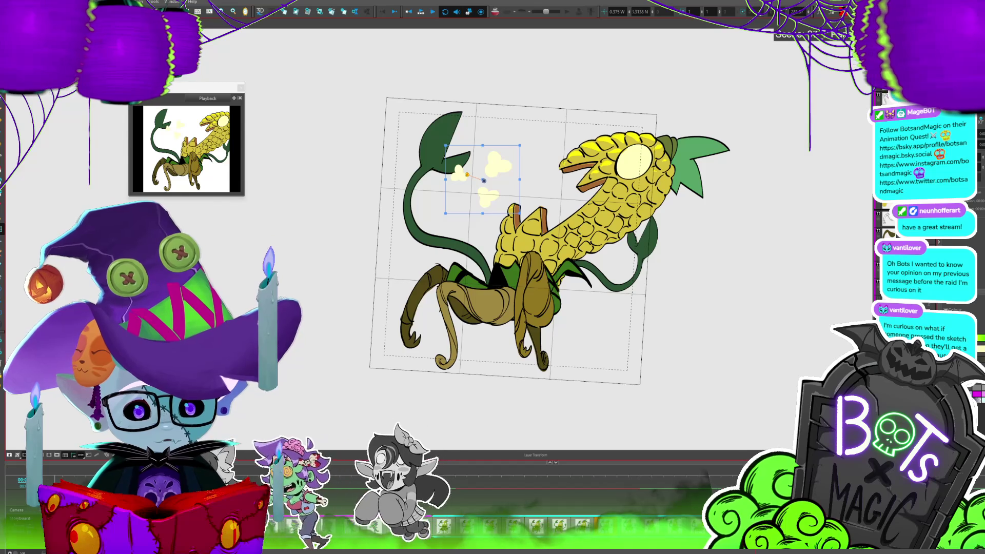
key("period")
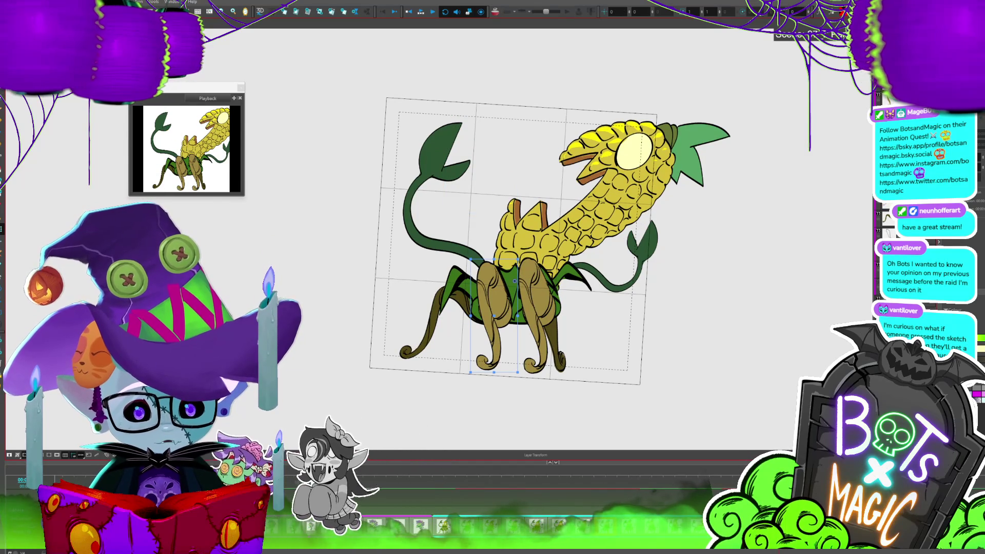
key("Return")
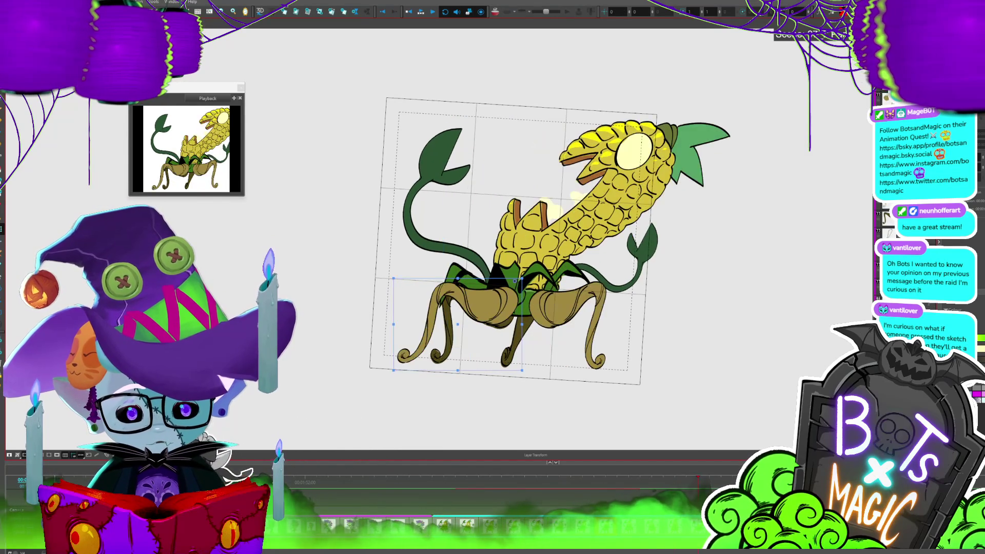
left_click(336, 524)
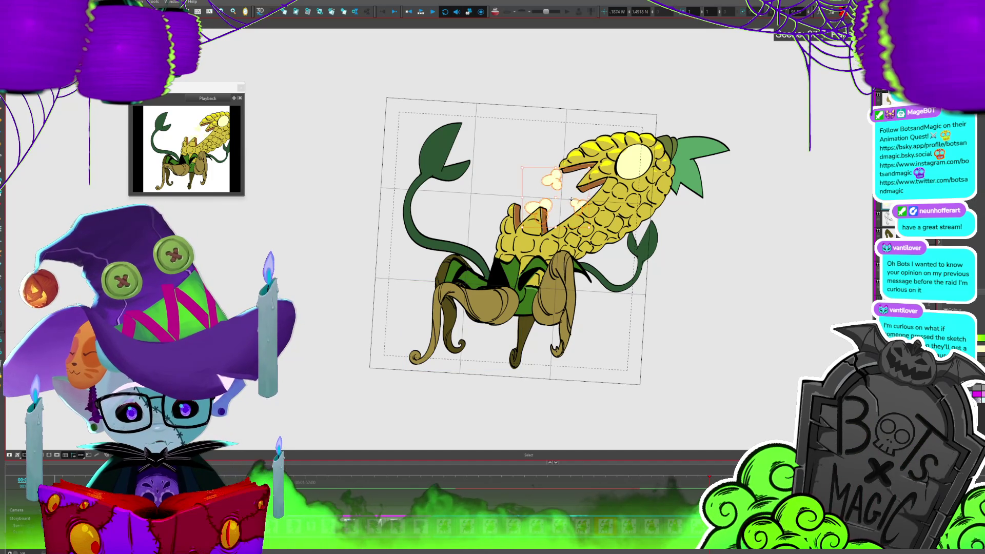
left_click(550, 200)
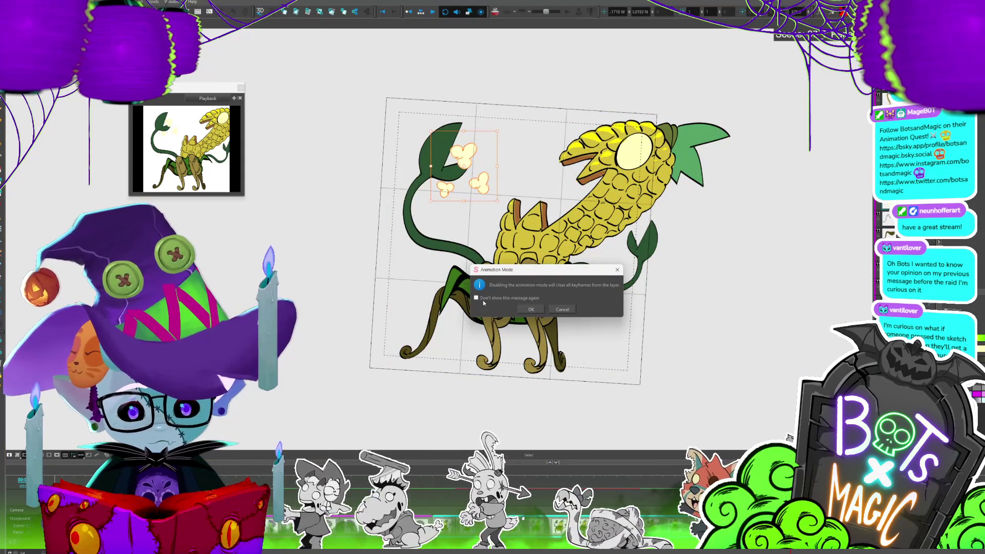
Confirm turning off animation mode for the puffs, reset the view, and select Layer Transform.
left_click(531, 310)
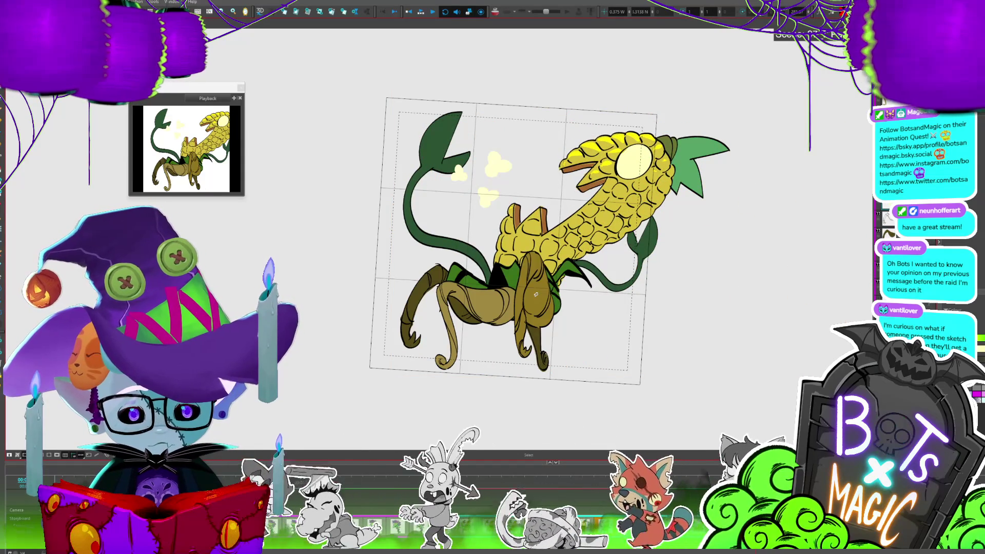
key("shift+m")
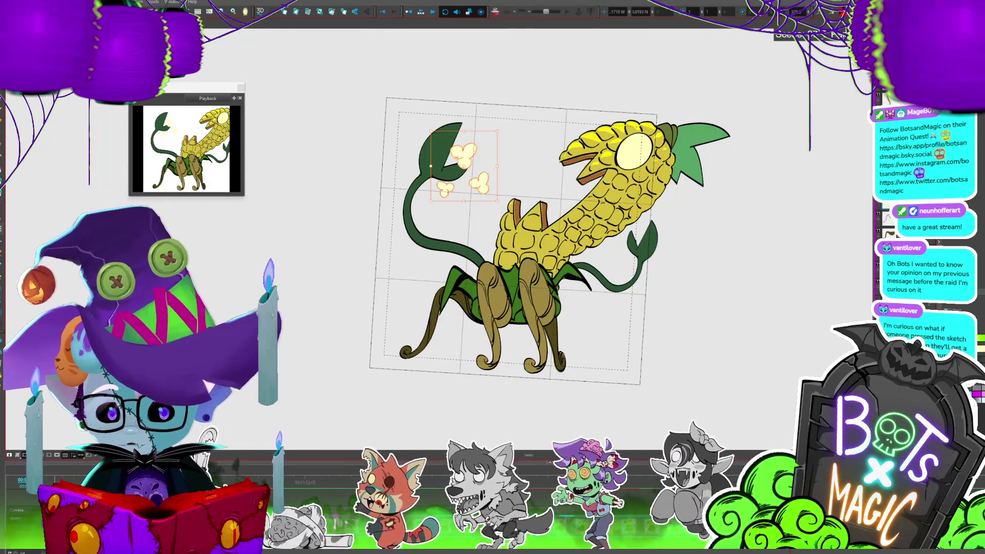
left_click(1, 226)
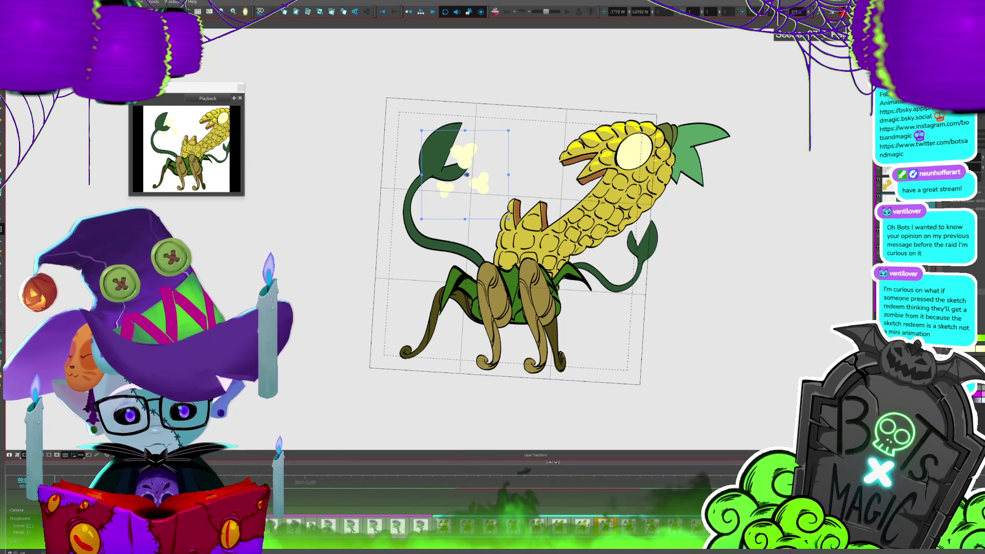
Rotate the puffs about 30° clockwise and move them down-left below the monster.
scroll(492, 237, "up", 3)
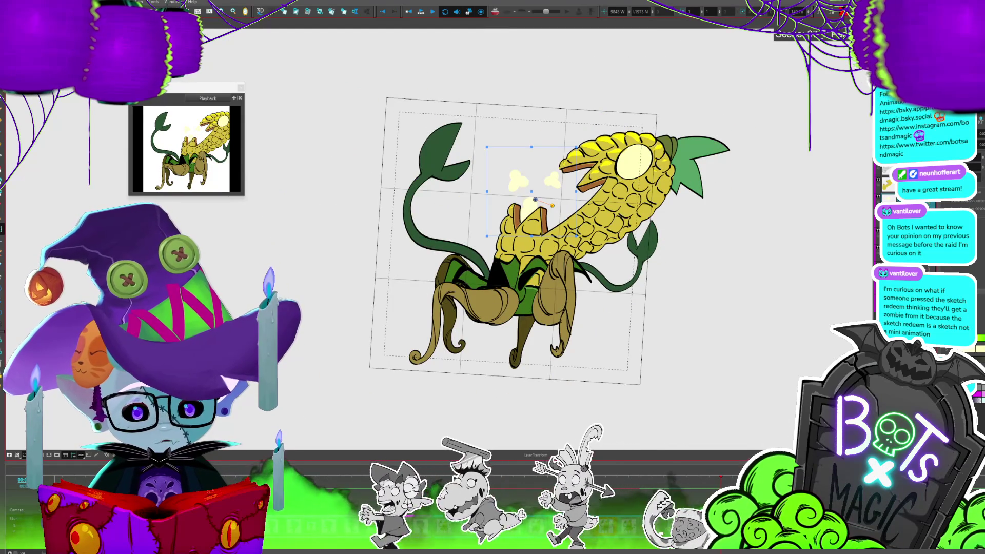
key("Escape")
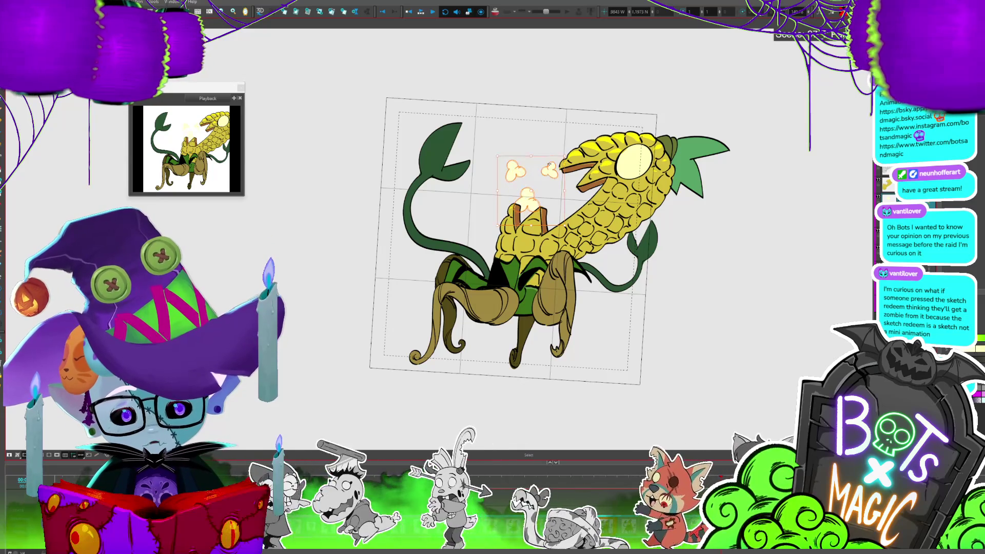
scroll(550, 164, "up", 5)
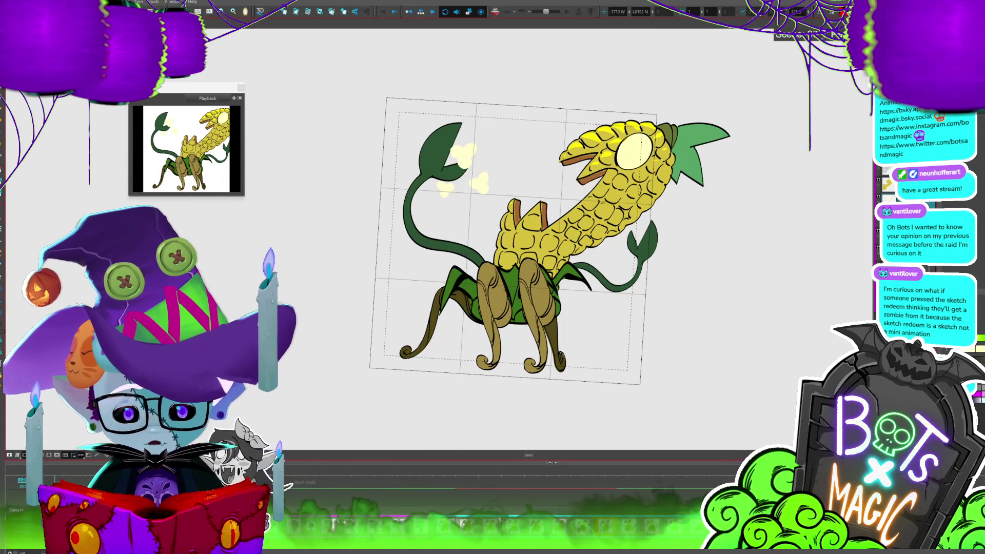
key("shift+t")
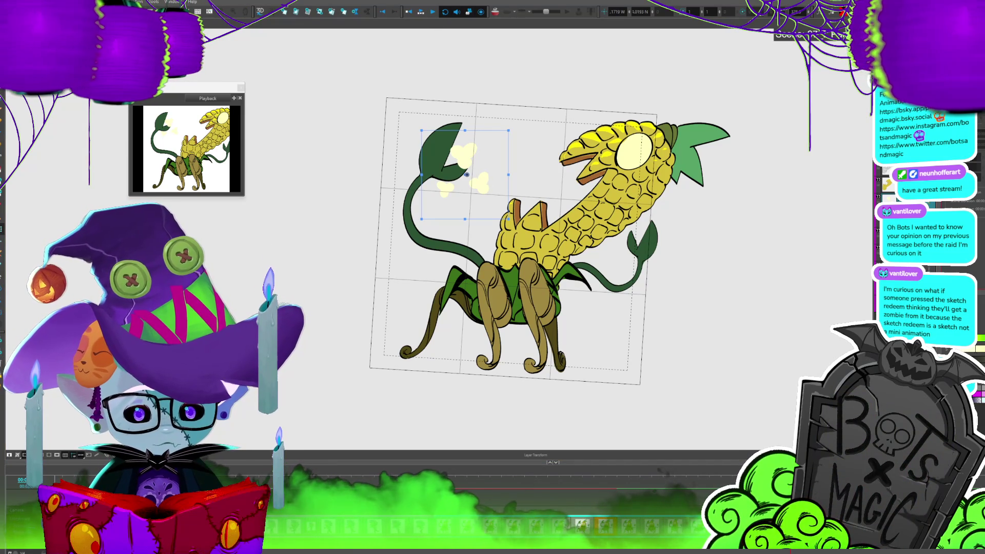
left_click_drag(515, 129, 530, 161)
mouse_move(454, 164)
left_mouse_down()
mouse_move(351, 329)
mouse_move(377, 213)
mouse_move(329, 364)
left_mouse_up()
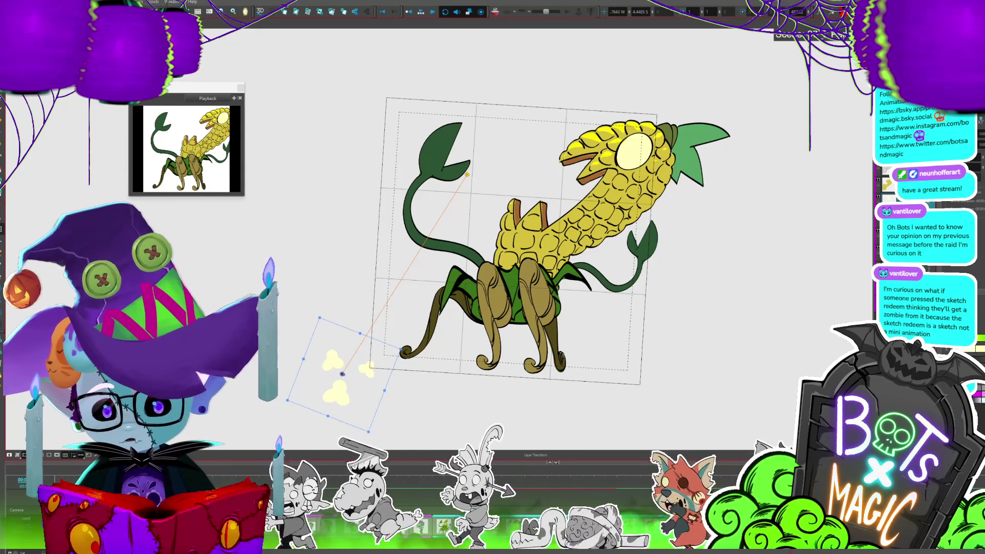
Spread the puff layer's motion to the next 1 panel and preview playback.
left_click(85, 2)
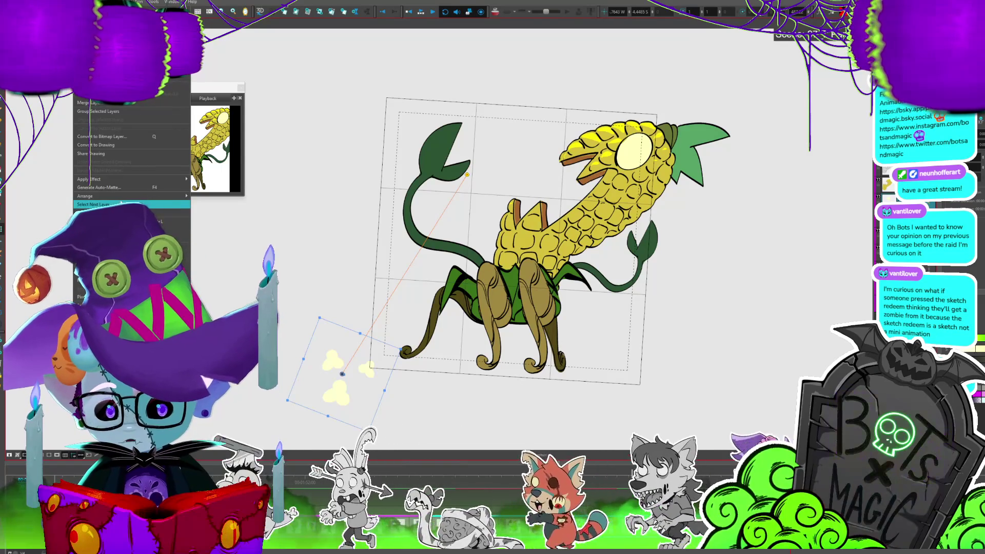
mouse_move(123, 196)
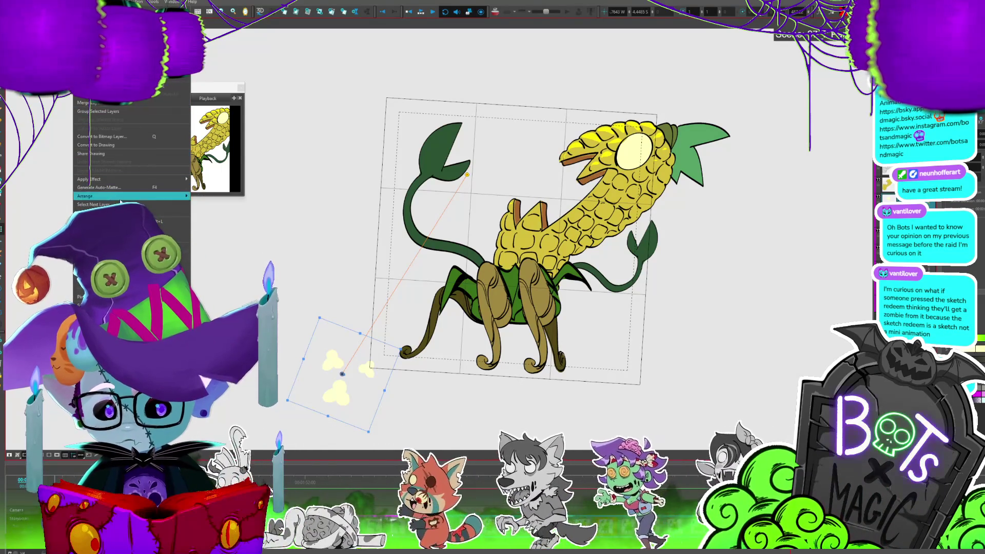
left_click(103, 226)
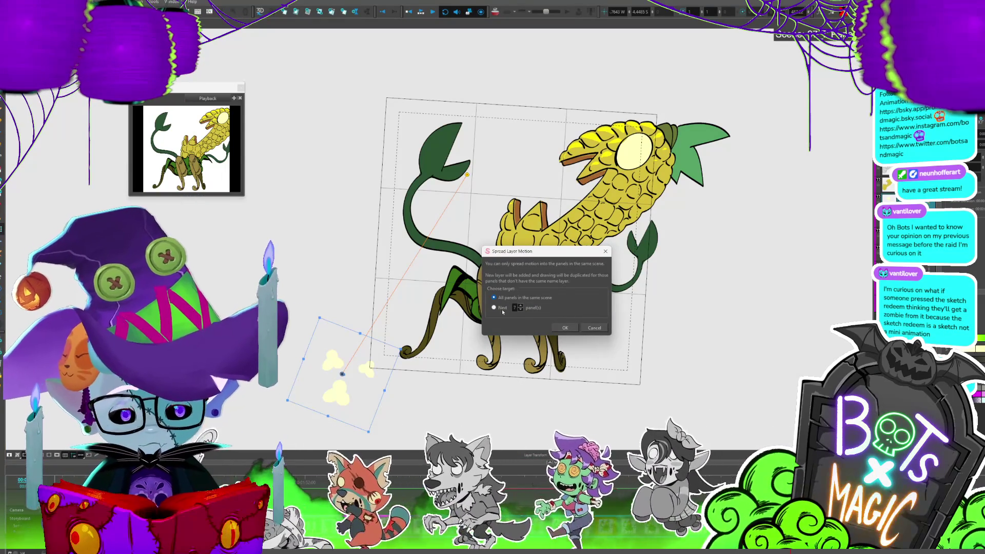
left_click(502, 308)
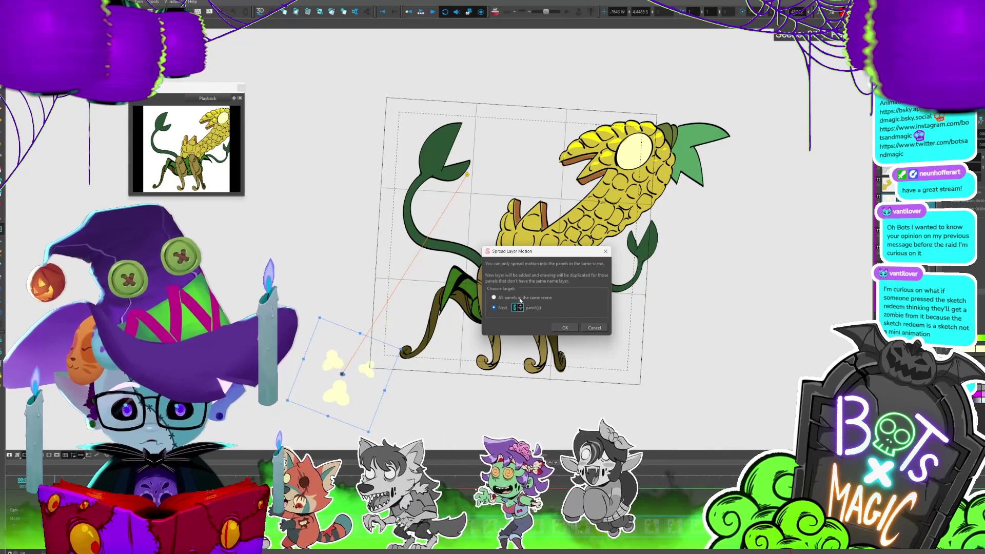
left_click(565, 327)
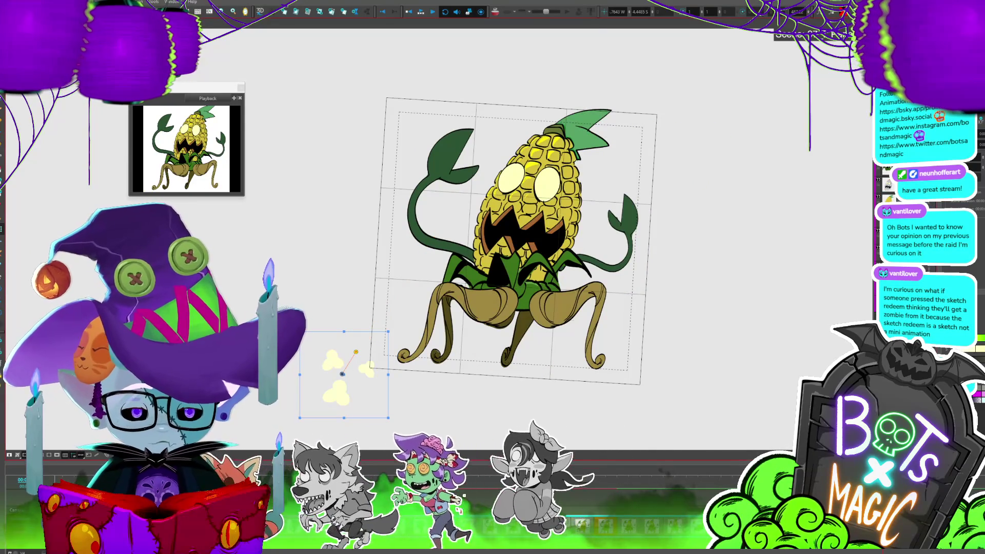
key("Return")
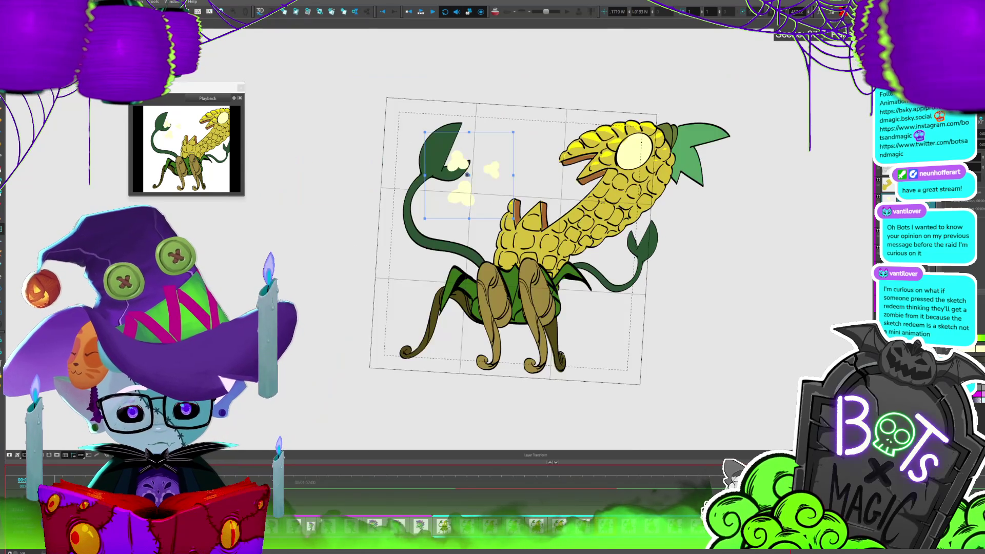
Set the puffs' end keyframe down-left, re-spread the motion to the next panel, and play.
mouse_move(468, 195)
left_mouse_down()
mouse_move(391, 322)
mouse_move(370, 326)
left_mouse_up()
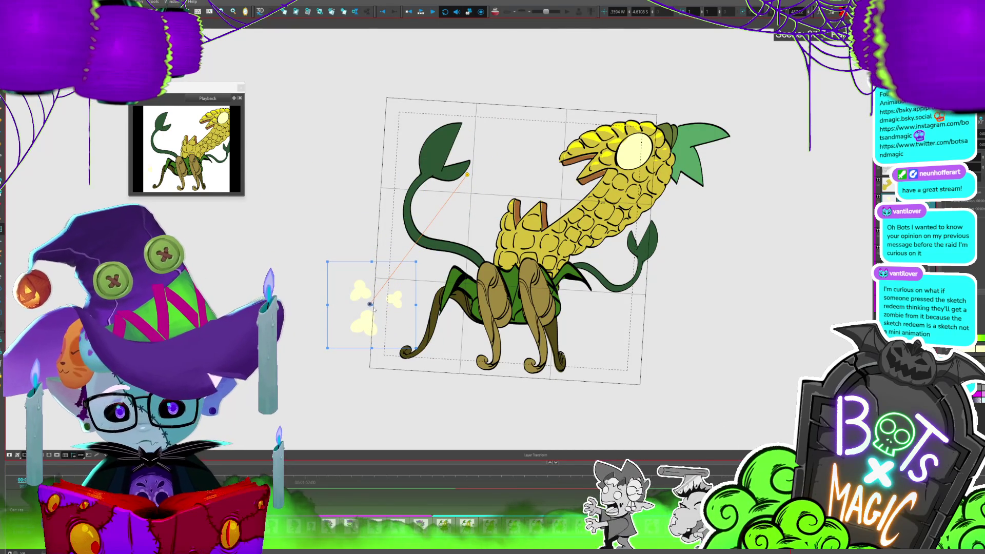
key("Left")
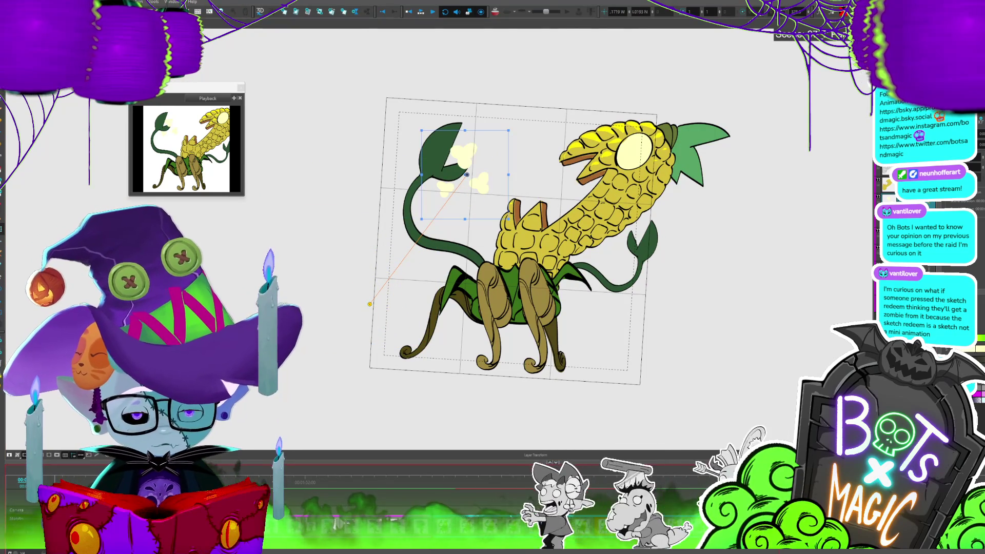
right_click(77, 97)
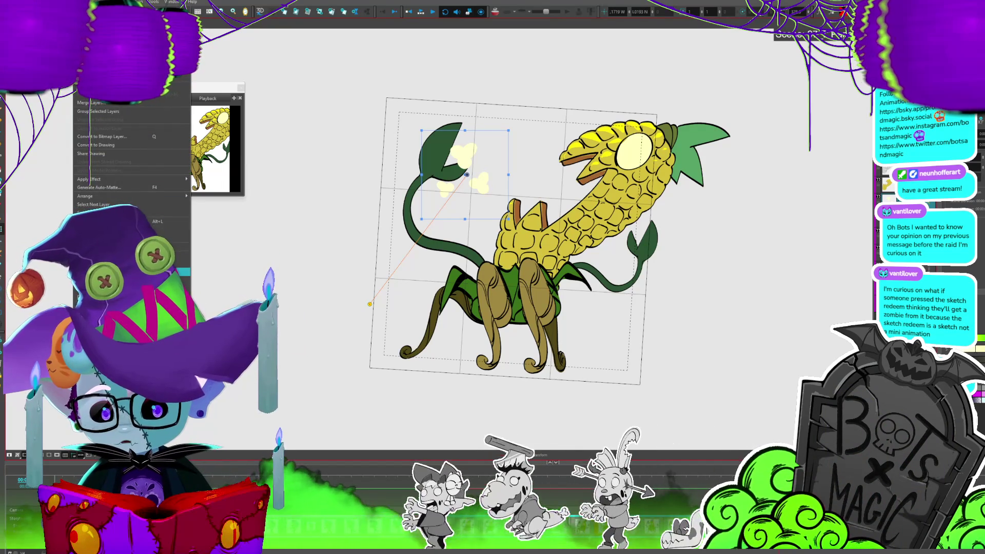
left_click(129, 272)
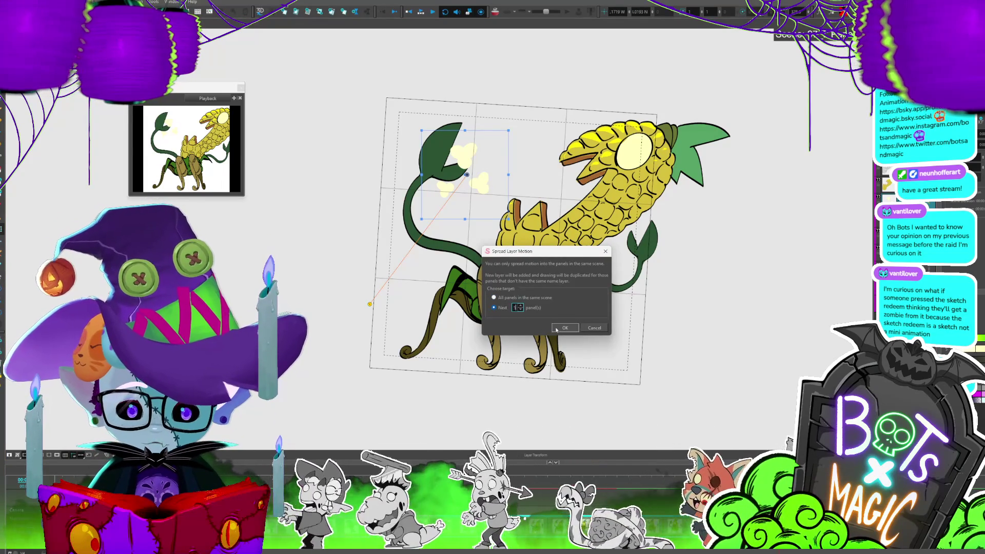
left_click(561, 328)
key("Return")
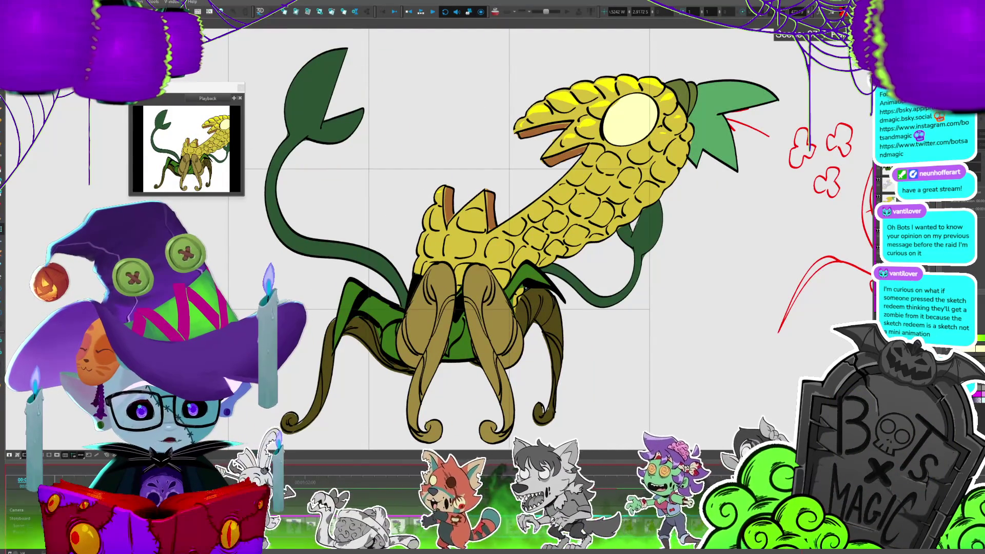
Stop playback and return to editing the lunging corn monster panel.
key("shift+m")
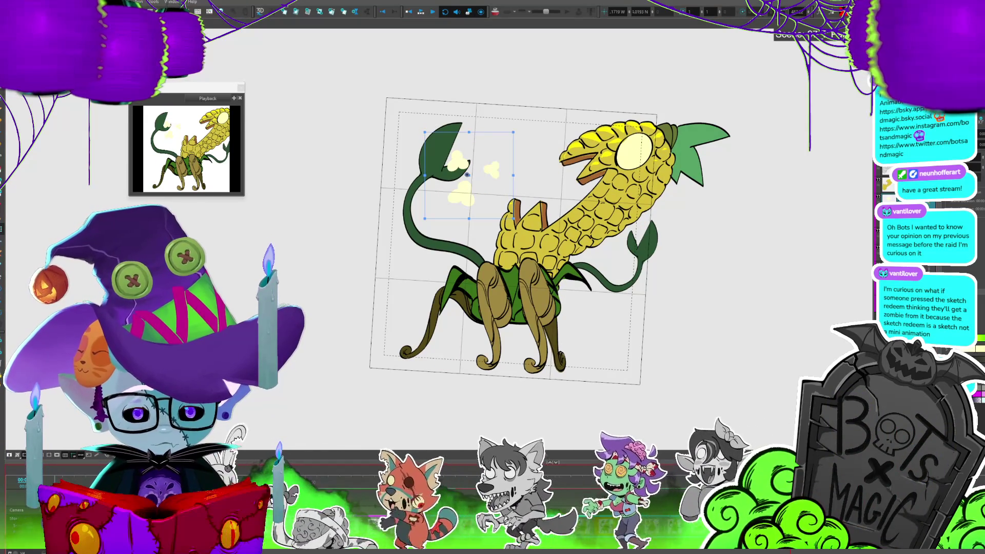
Drag the puffs down-left below the creature, reselect them, and play to check.
mouse_move(465, 200)
left_mouse_down()
mouse_move(362, 373)
mouse_move(338, 347)
mouse_move(344, 295)
mouse_move(330, 356)
left_mouse_up()
left_click(395, 263)
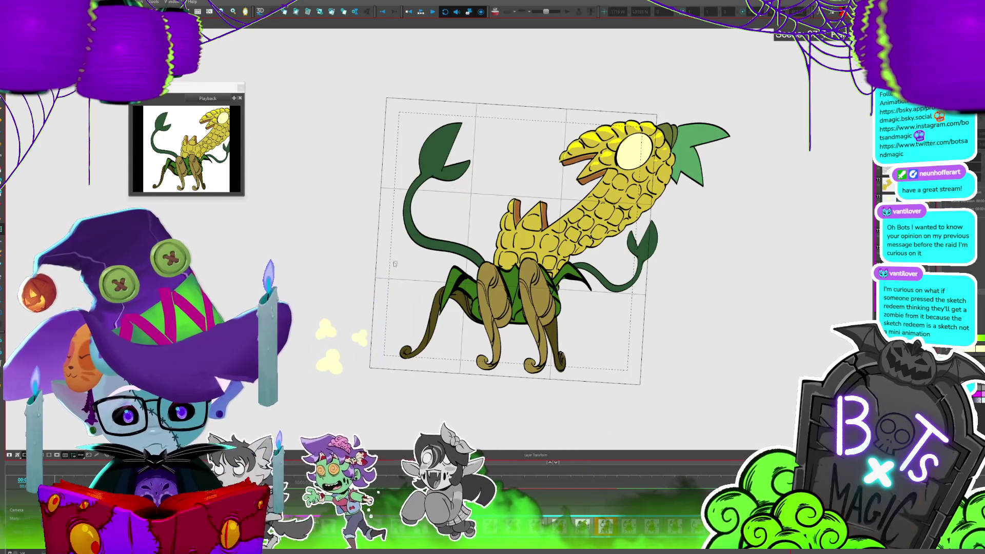
left_click(359, 334)
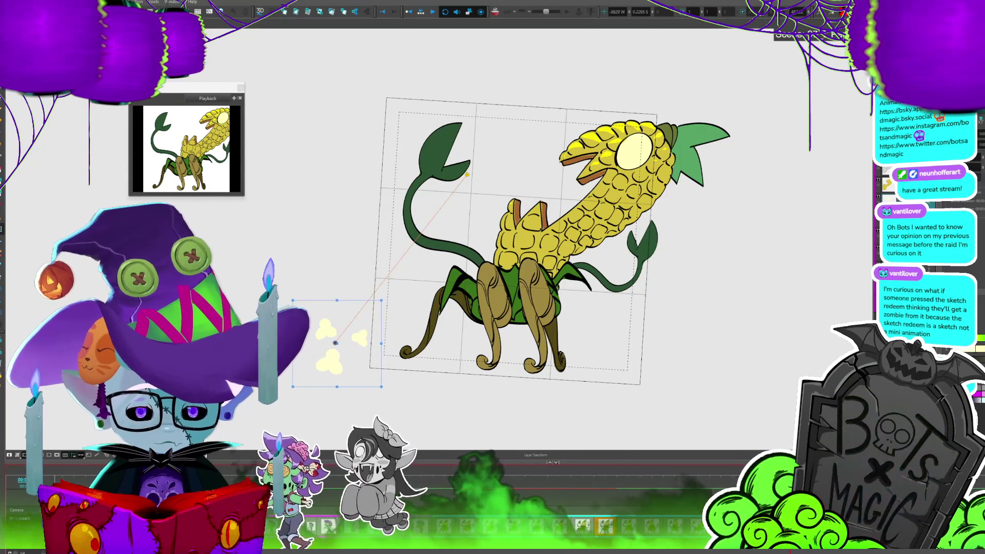
key("Return")
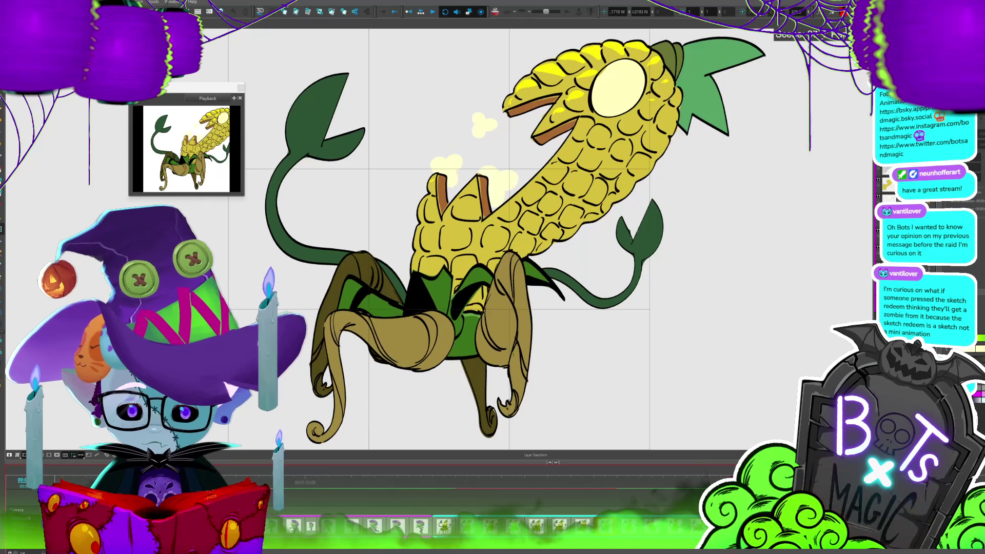
Nudge the puffs slightly up-left and replay the animation to verify the motion path.
left_click(558, 209)
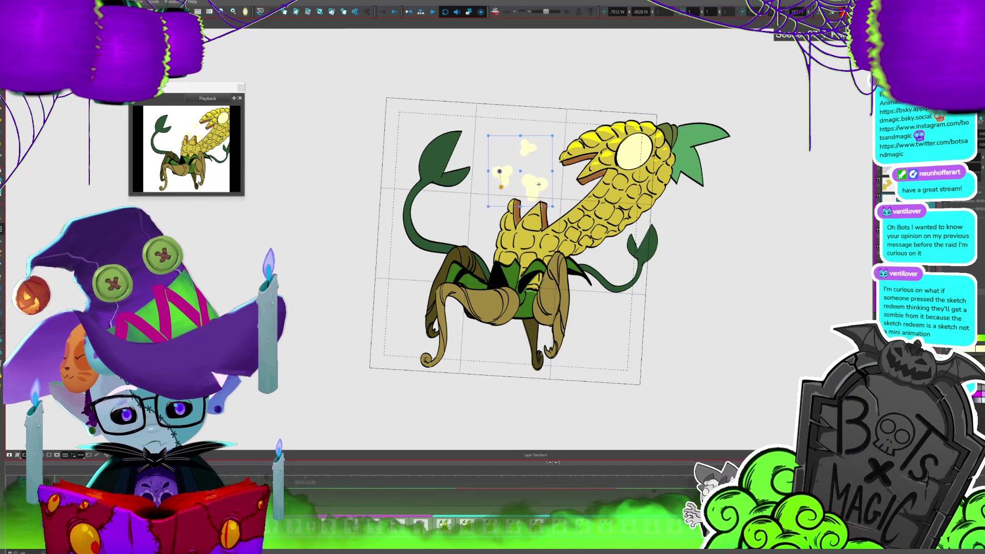
key("space")
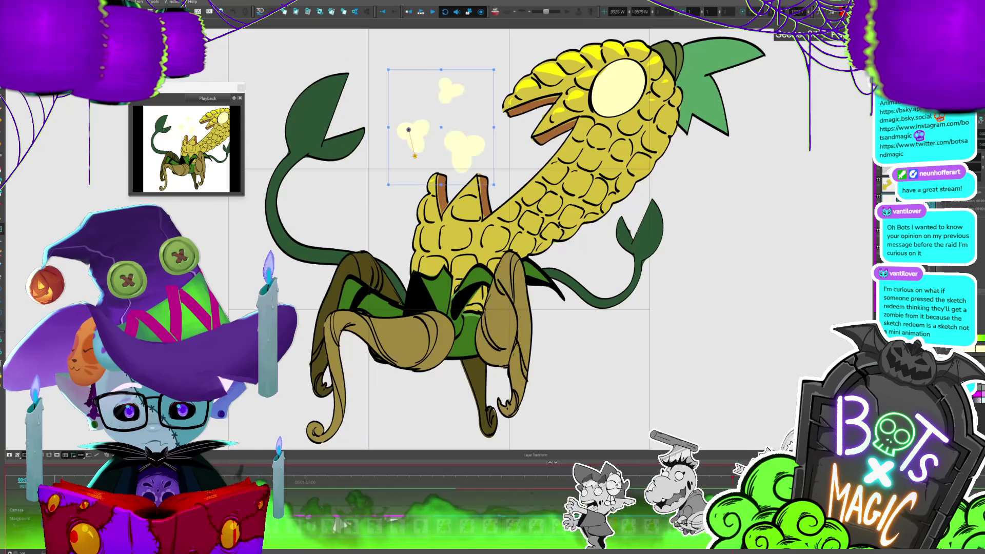
key("space")
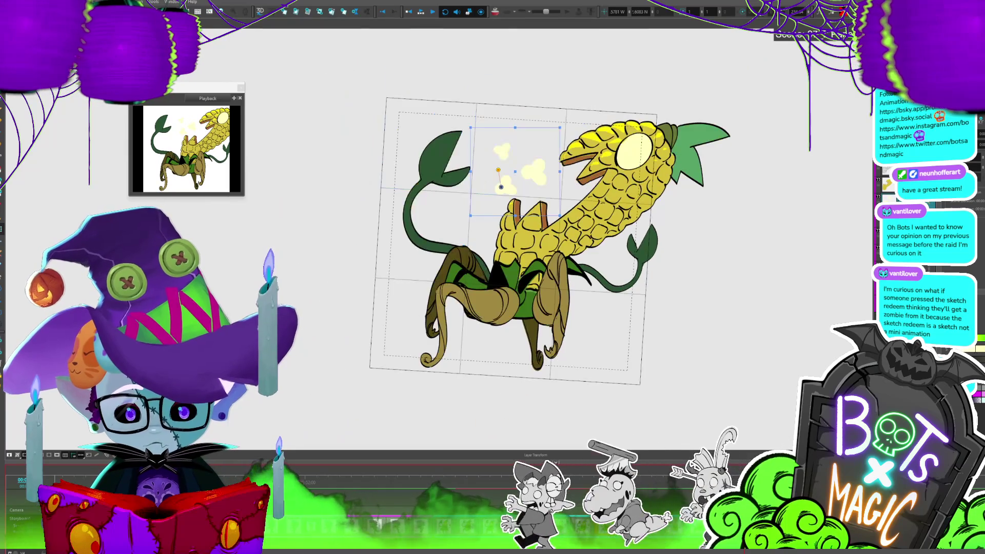
left_click_drag(537, 176, 514, 168)
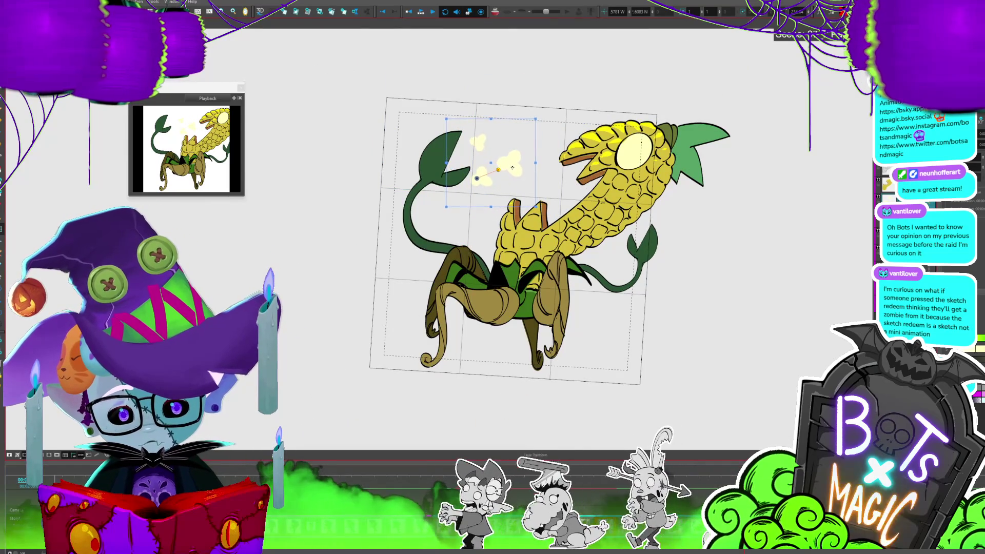
key(".")
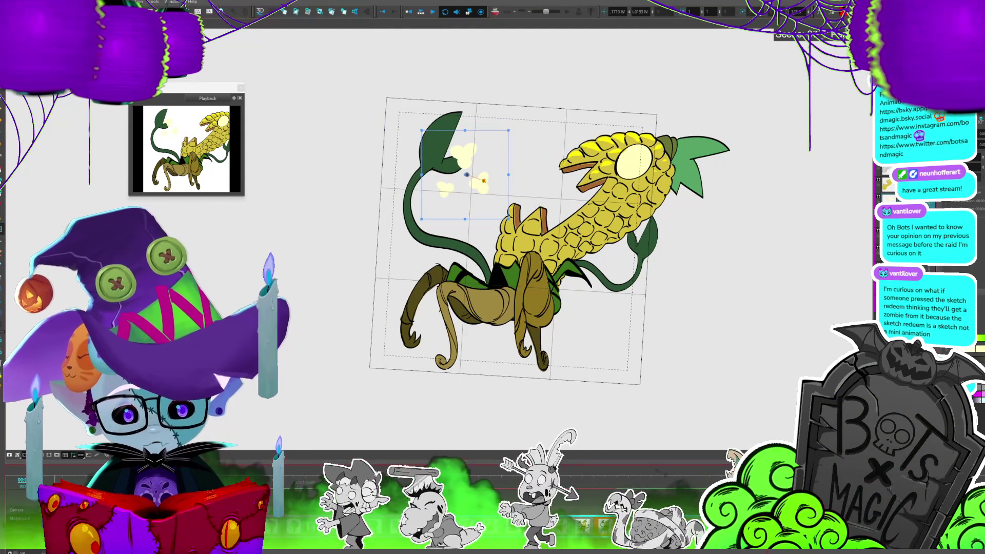
key("space")
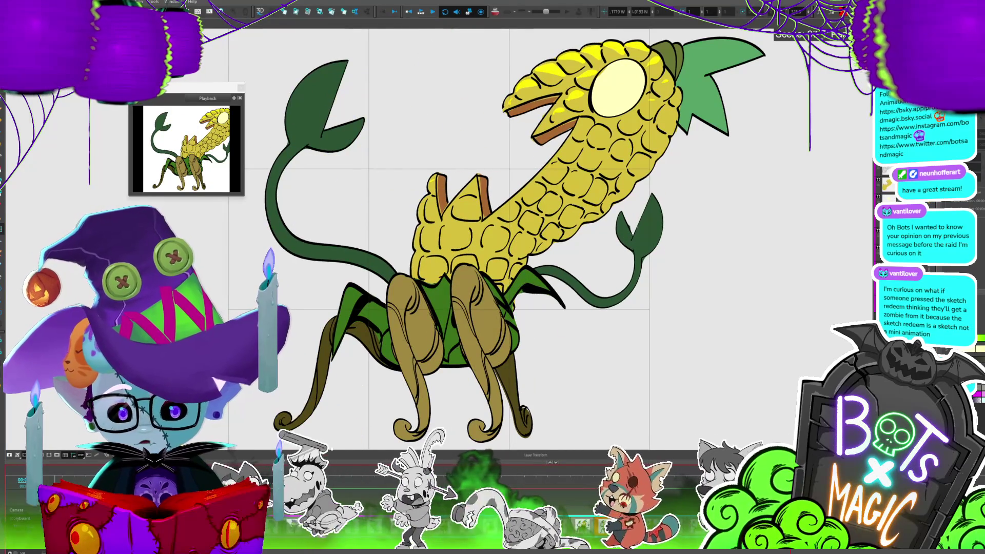
key("space")
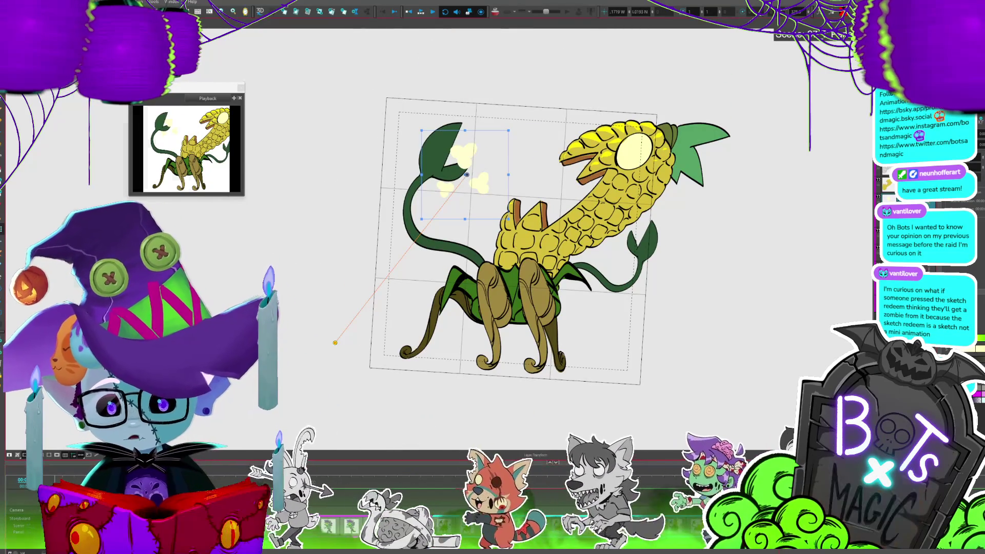
Spread the popcorn puff layer's motion across the next 4 panels and play it back.
right_click(75, 95)
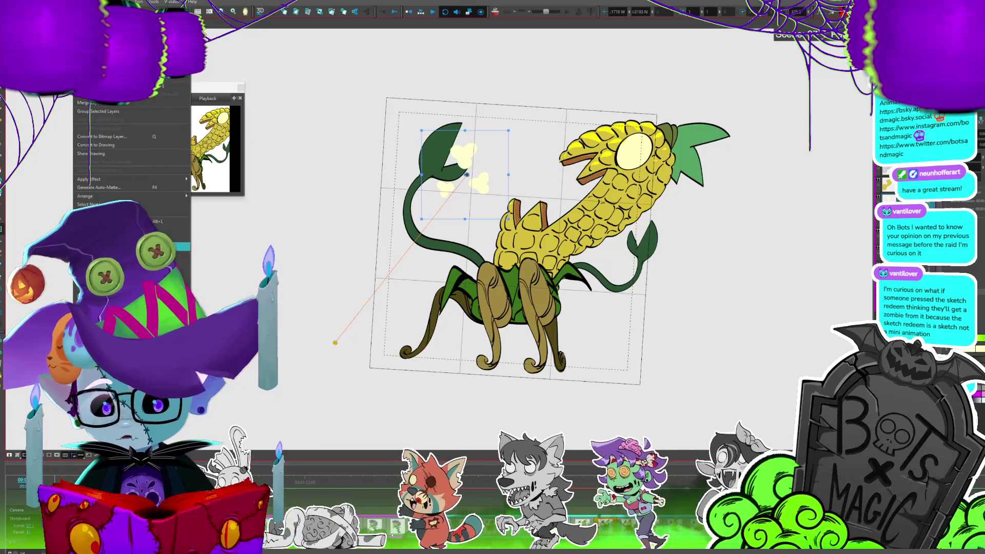
left_click(102, 238)
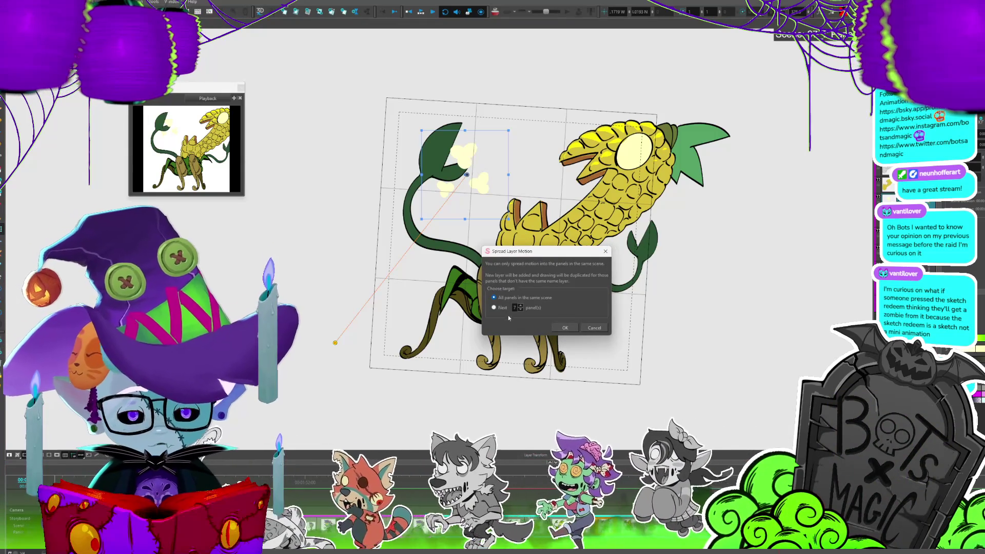
double_click(515, 308)
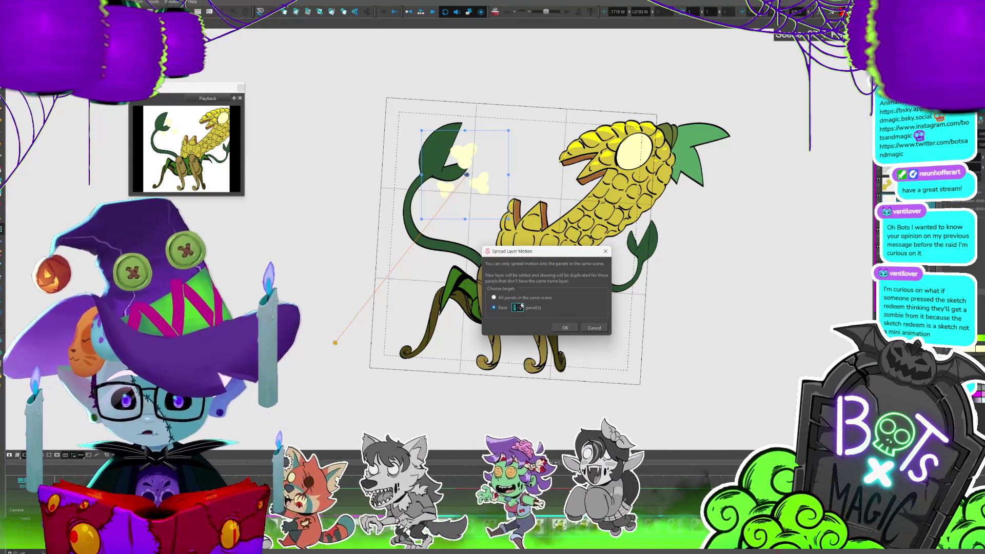
type("4")
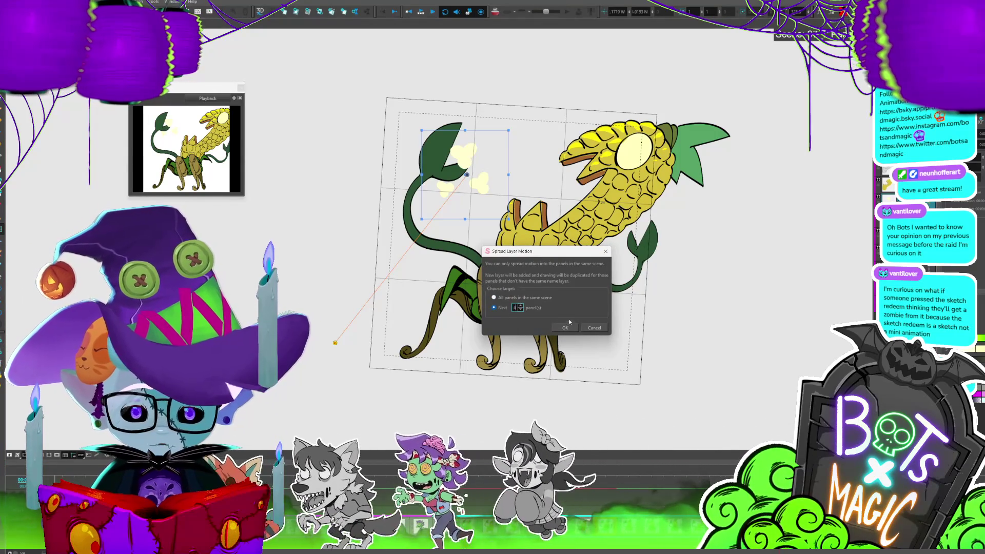
left_click(570, 330)
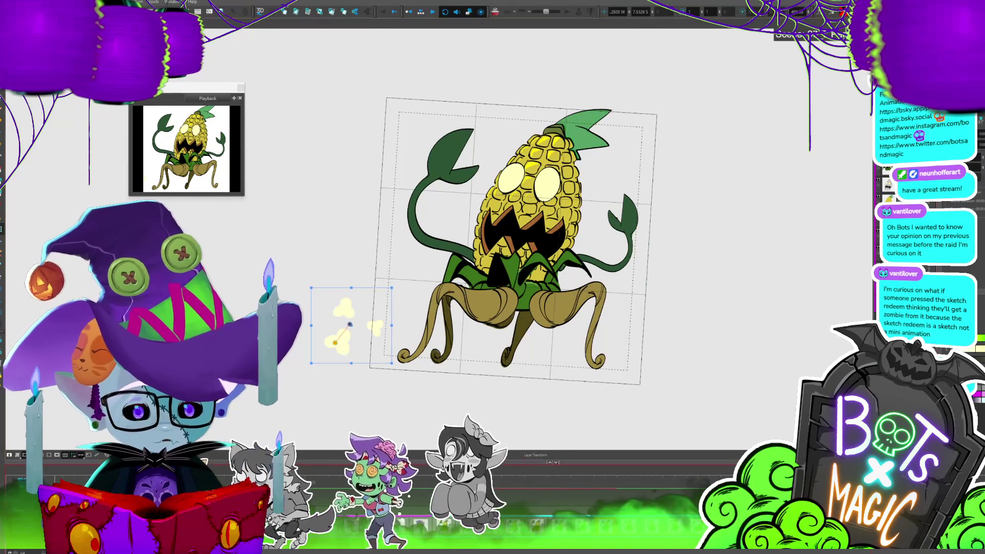
key("Return")
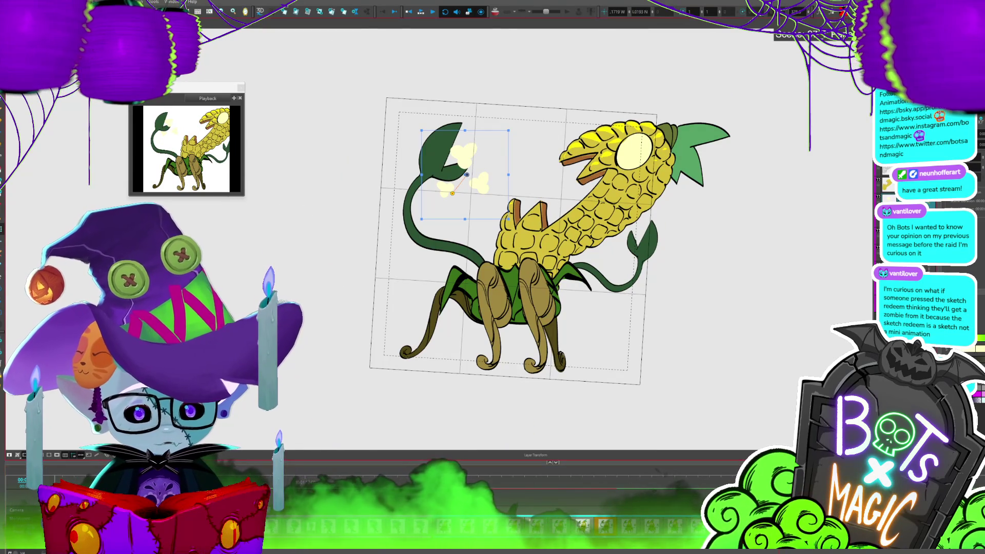
Move the popcorn puffs down-left in the next two panels and play back the animation.
left_click_drag(493, 196, 454, 212)
key("period")
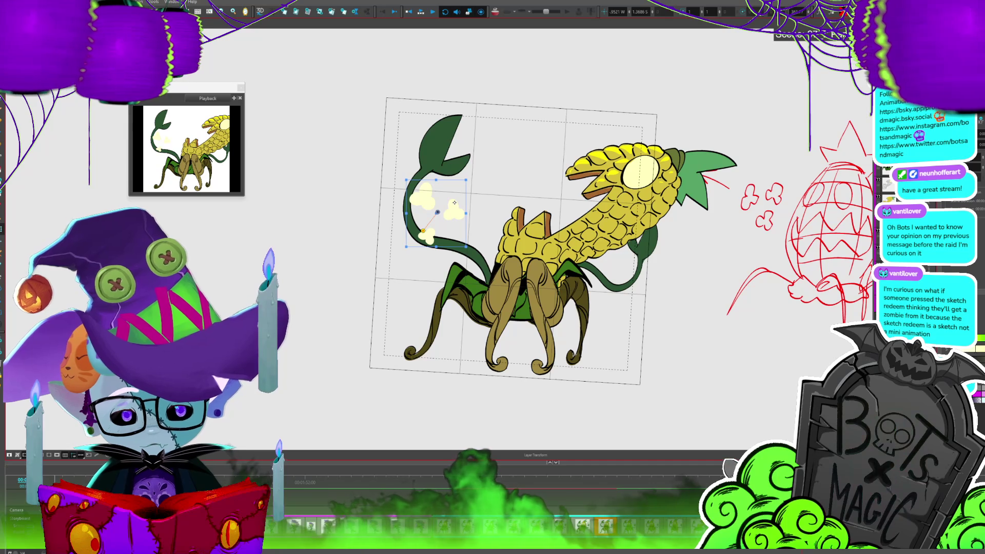
mouse_move(450, 223)
left_mouse_down()
mouse_move(390, 287)
mouse_move(372, 327)
left_mouse_up()
key("period")
key("period")
key("period")
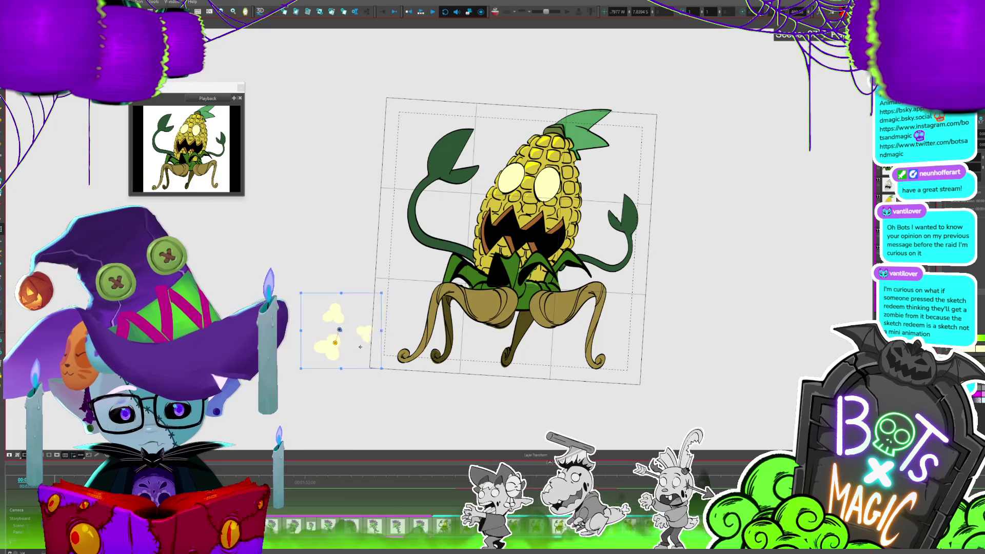
key("Return")
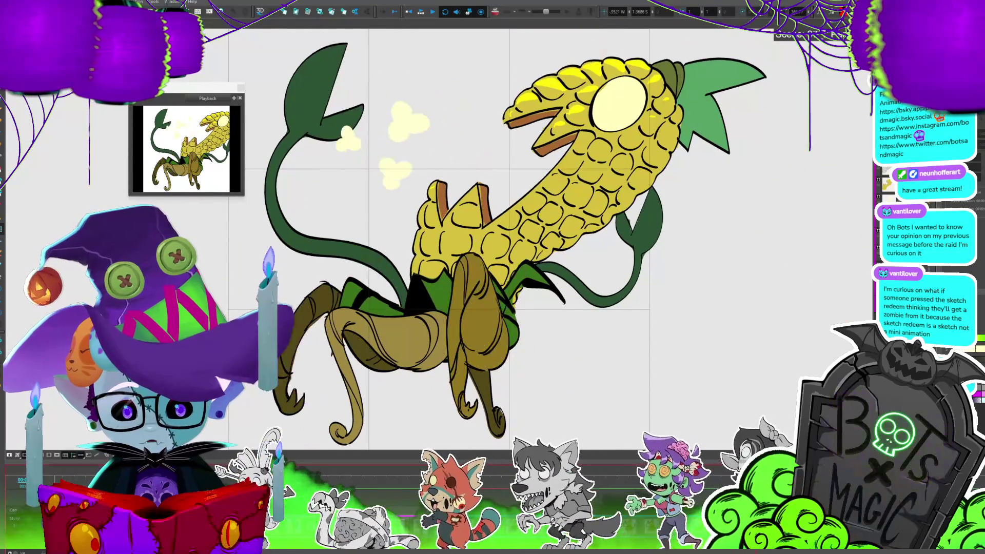
Review the corn monster animation in the zoomed camera framing, pausing and stepping through poses.
scroll(473, 198, "down", 3)
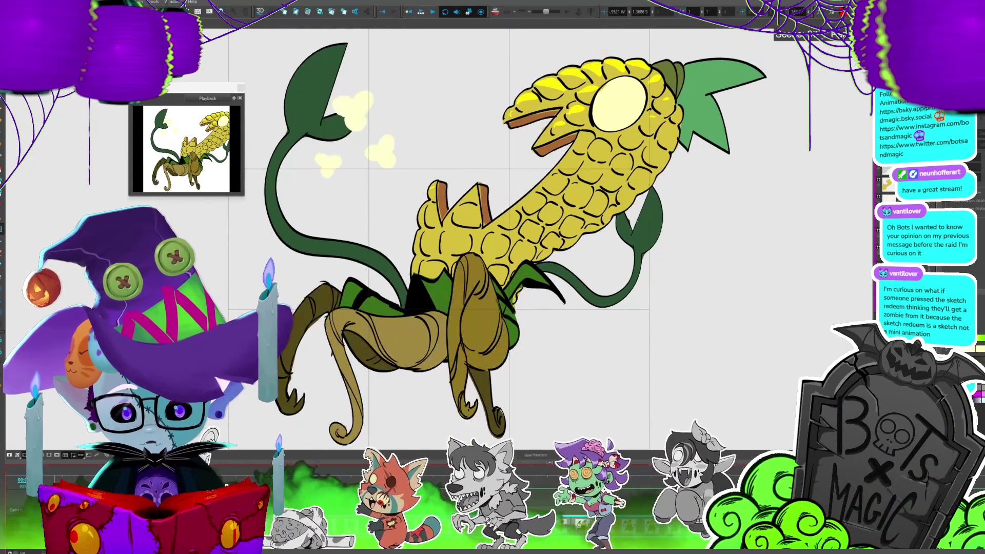
left_click(473, 198)
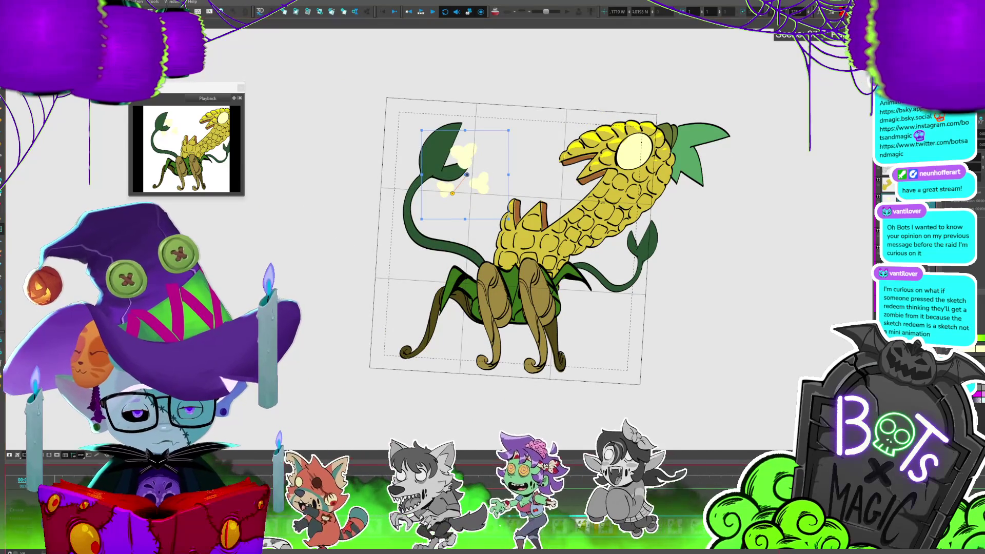
key("shift+m")
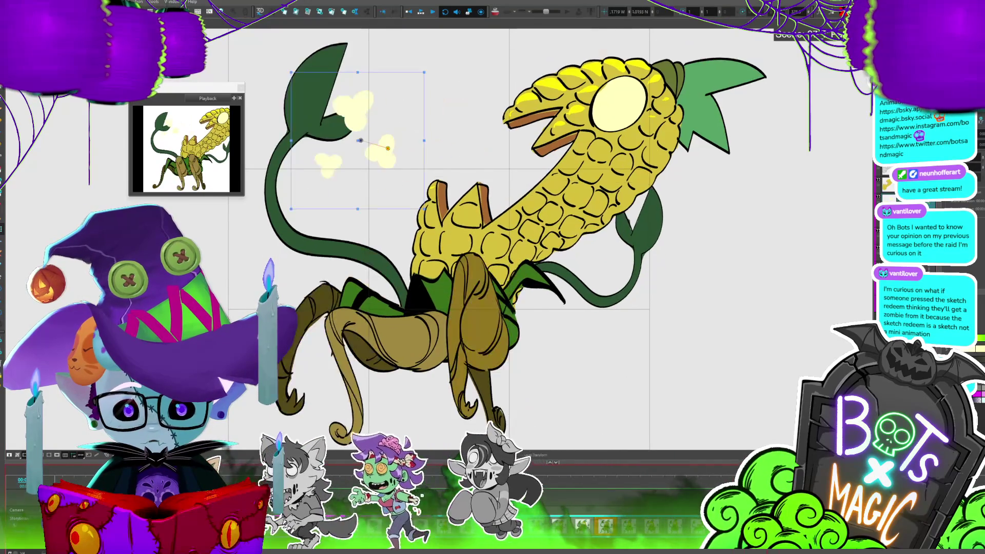
key("Return")
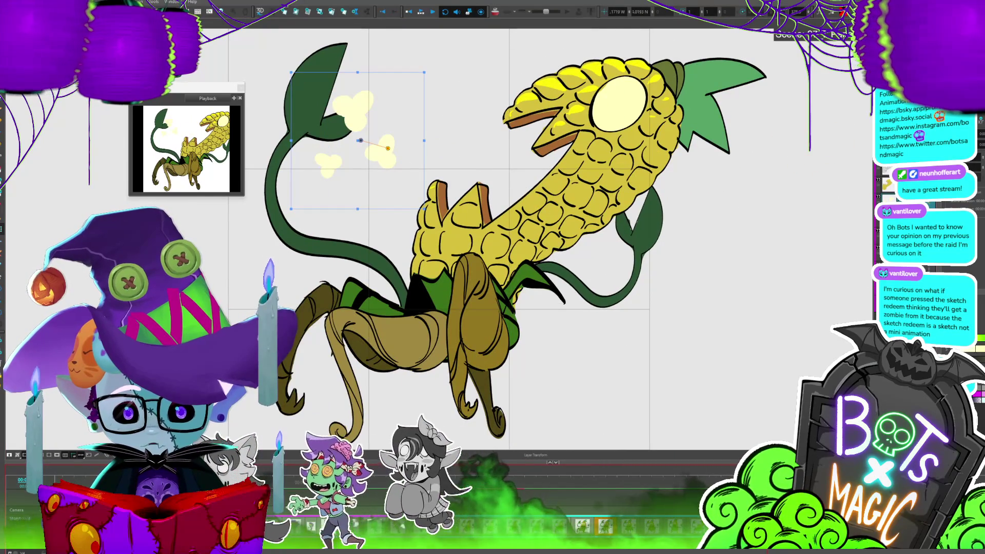
key("Return")
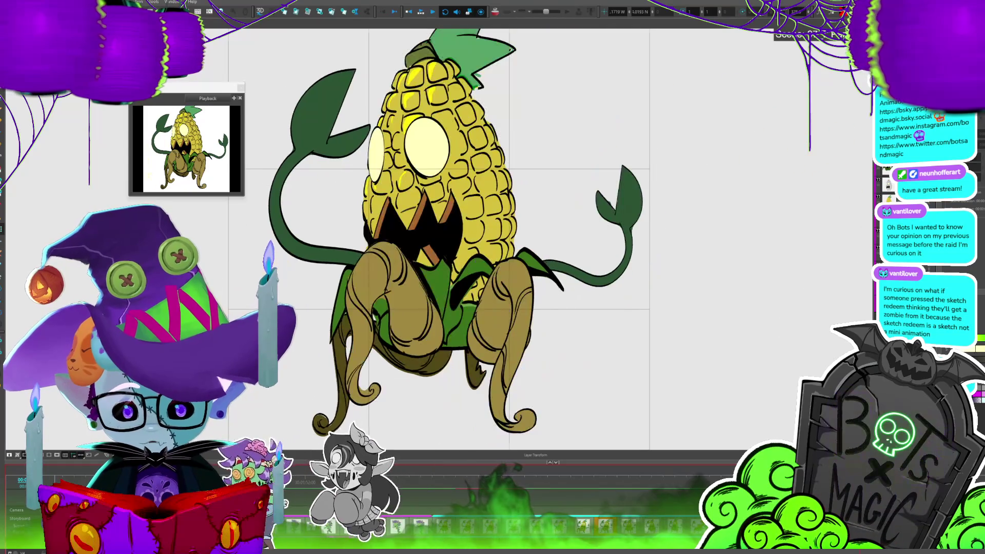
key("Return")
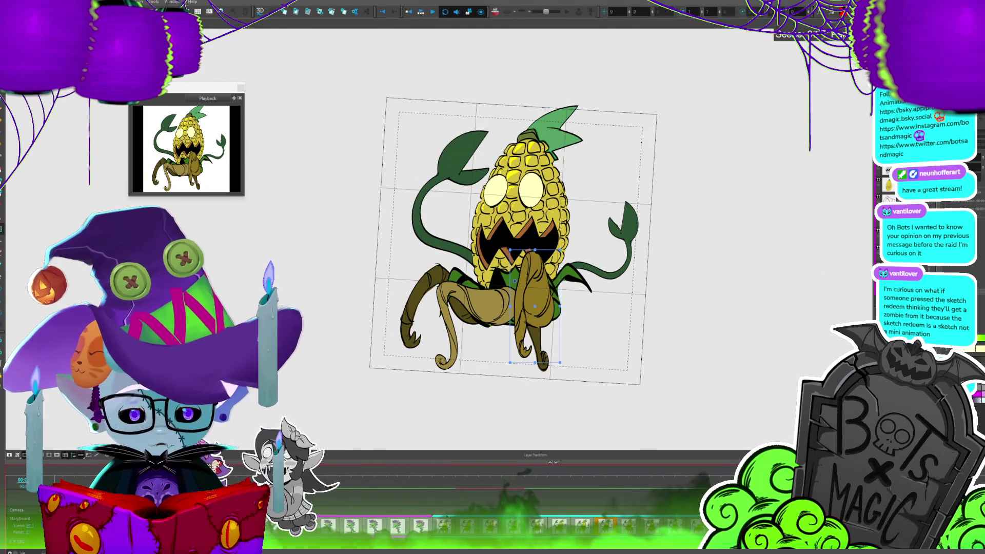
key("period")
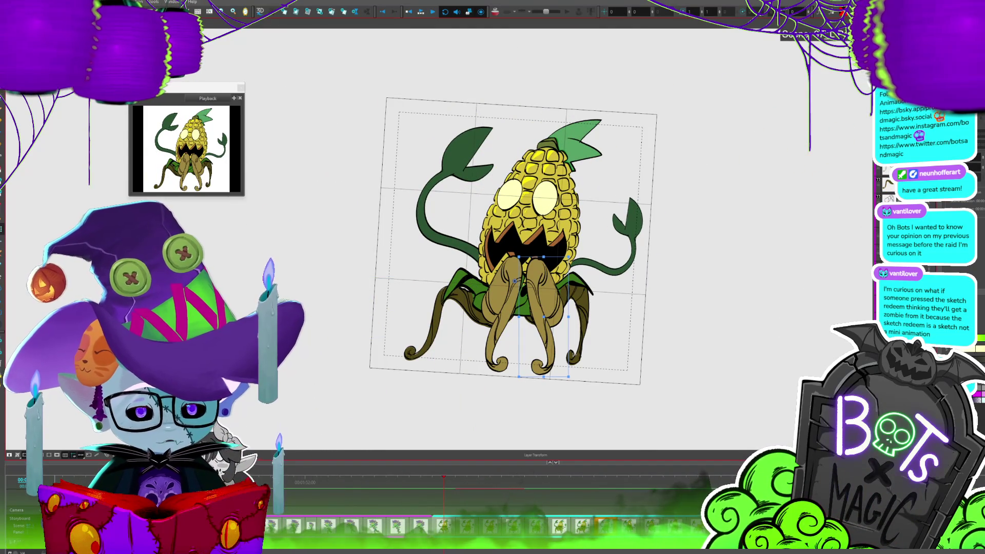
key("period")
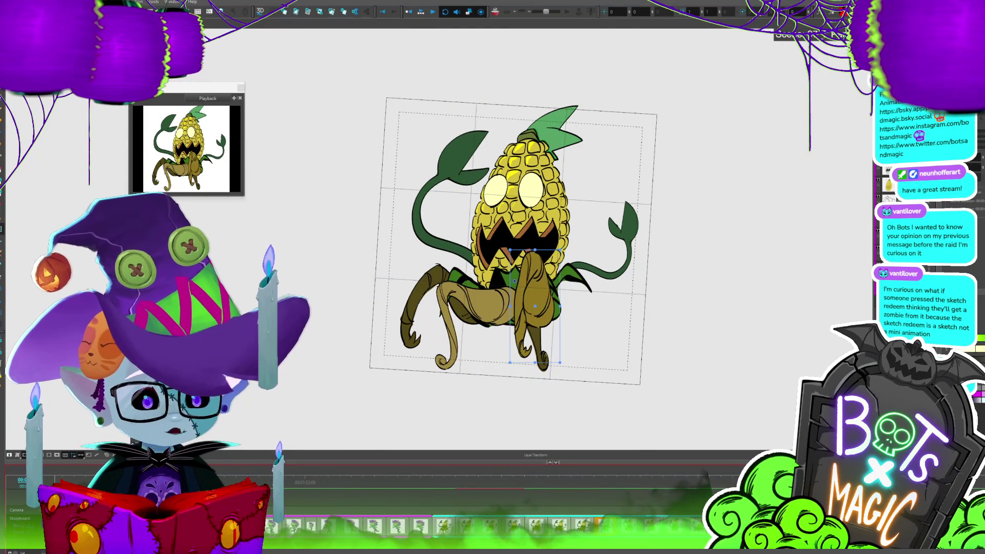
left_click(422, 10)
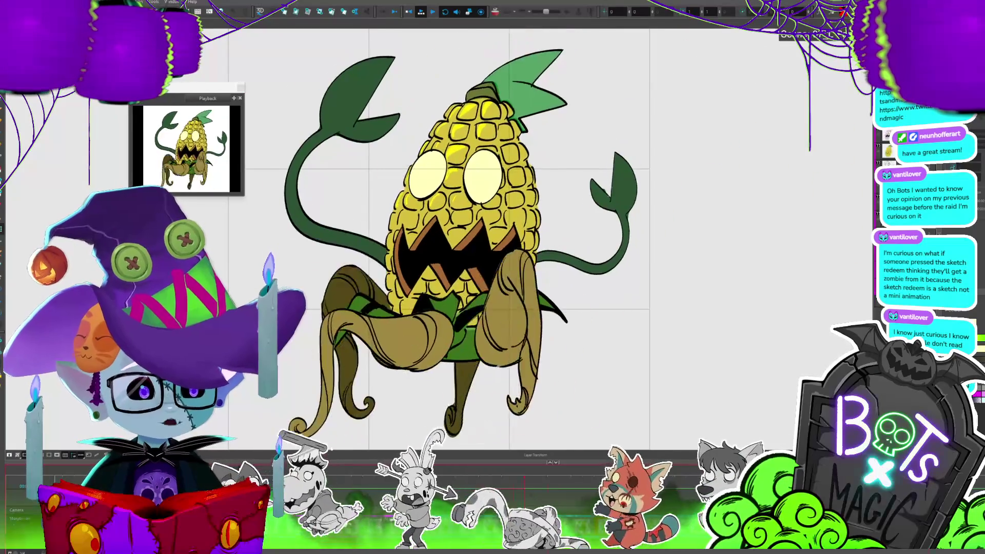
Stop playback once the grey girl's panel with red notes appears.
left_click(437, 14)
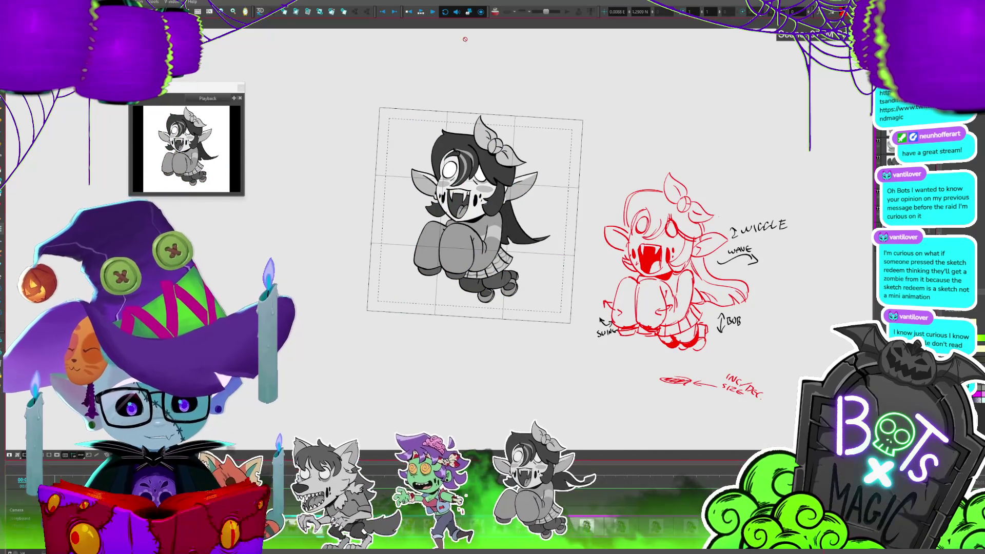
Play the selected panels, toggling between the full panel view and the camera-framed view.
left_click(422, 11)
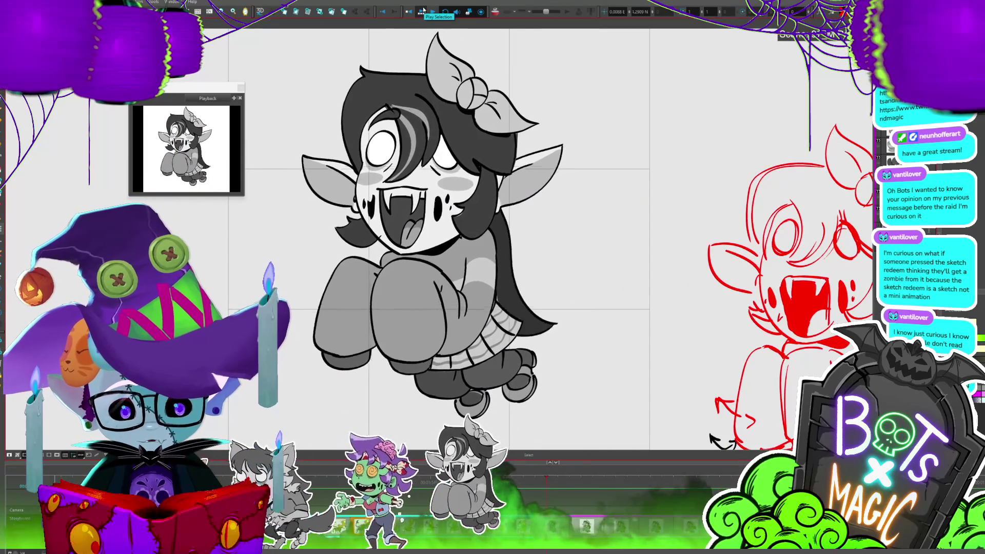
key("shift+m")
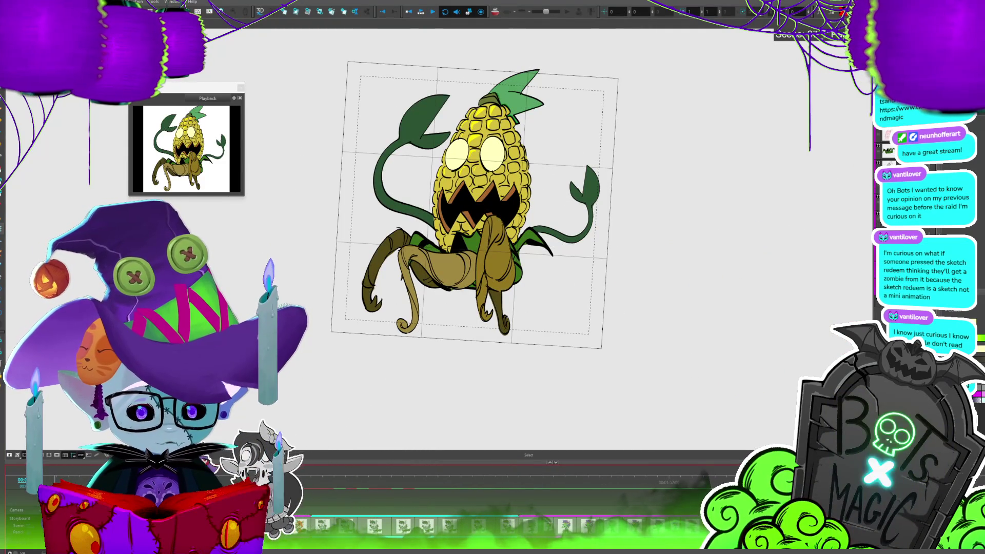
left_click(421, 12)
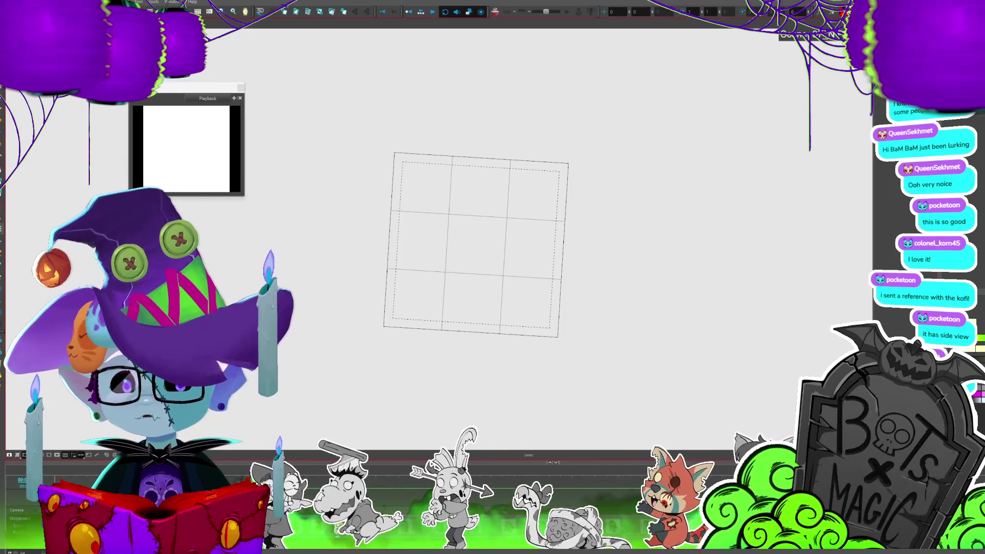
Save the project with Ctrl+S and switch to the character reference sheet in Photos.
key("ctrl+s")
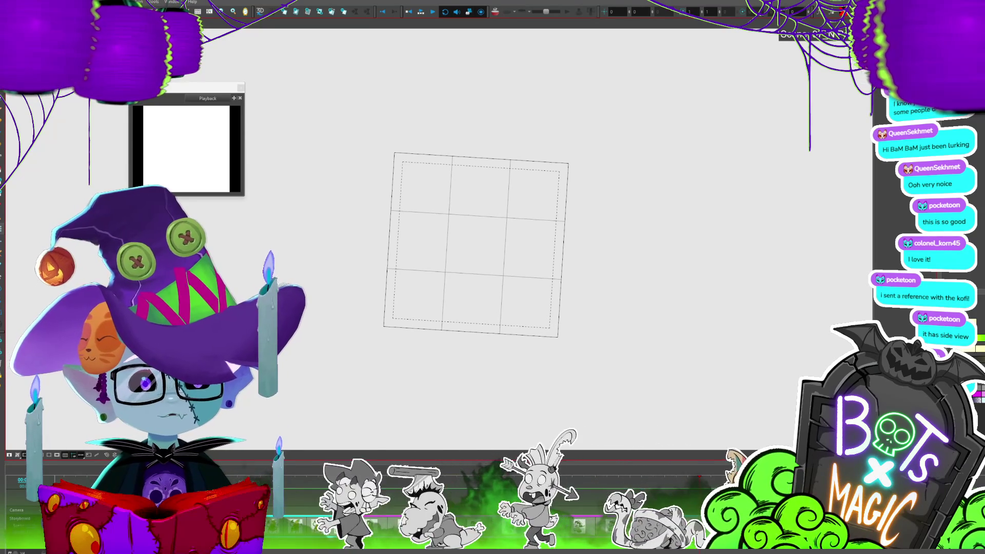
key("alt+Tab")
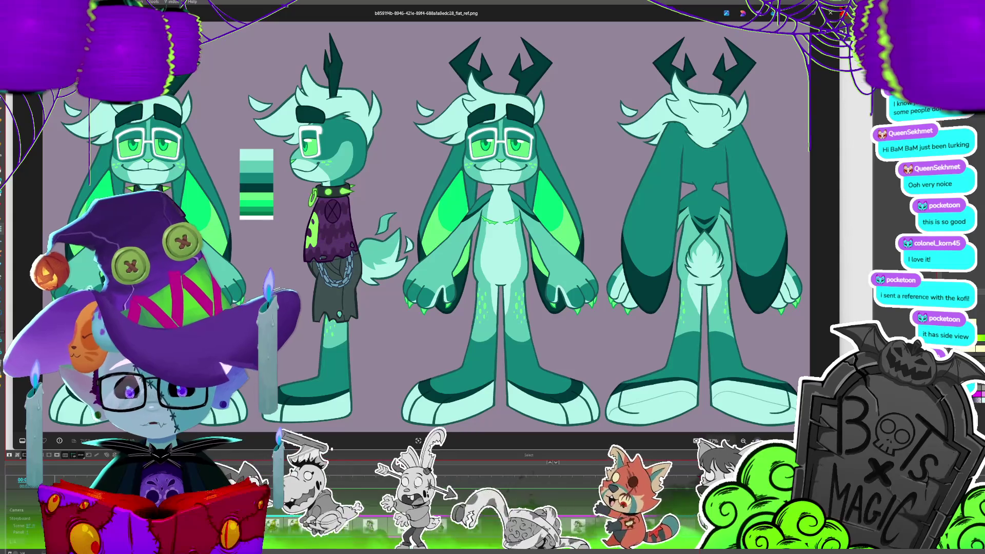
Copy the teal creature's reference sheet from Photos and paste it into the blank storyboard panel.
key("alt+Tab")
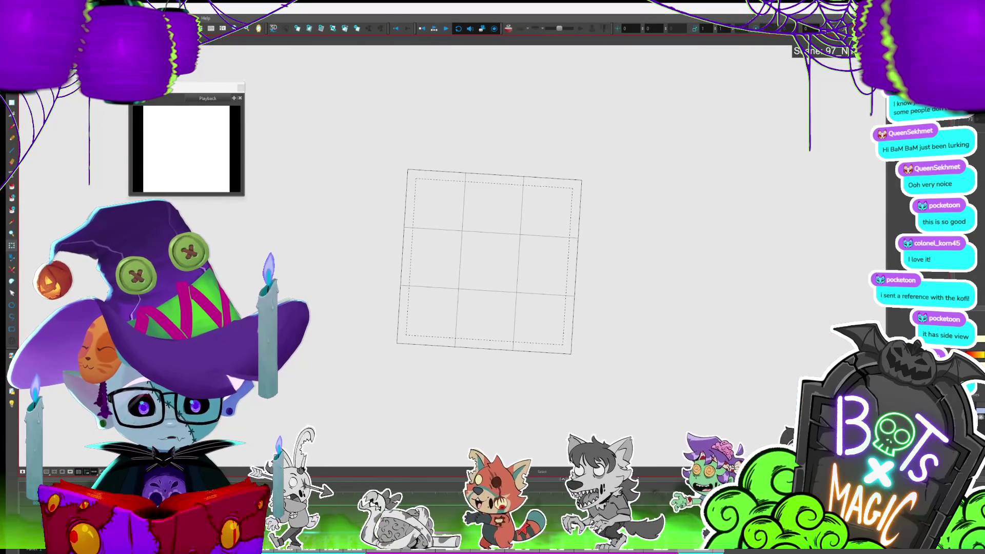
key("super+Up")
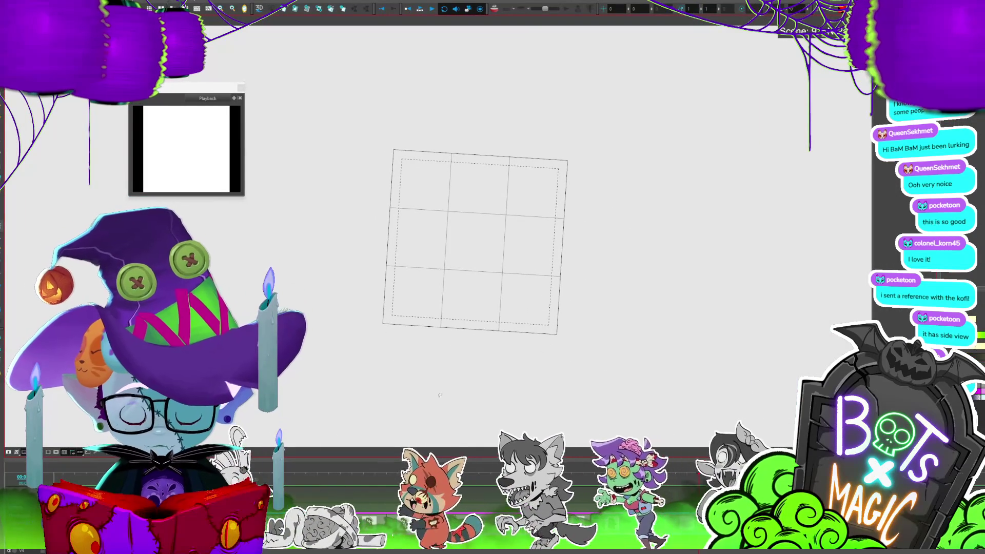
key("alt+Tab")
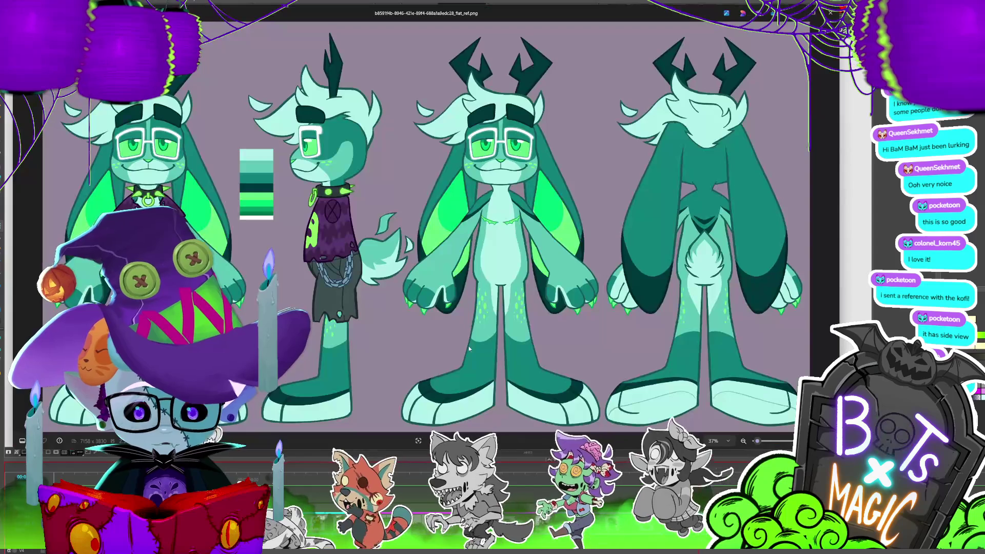
right_click(385, 189)
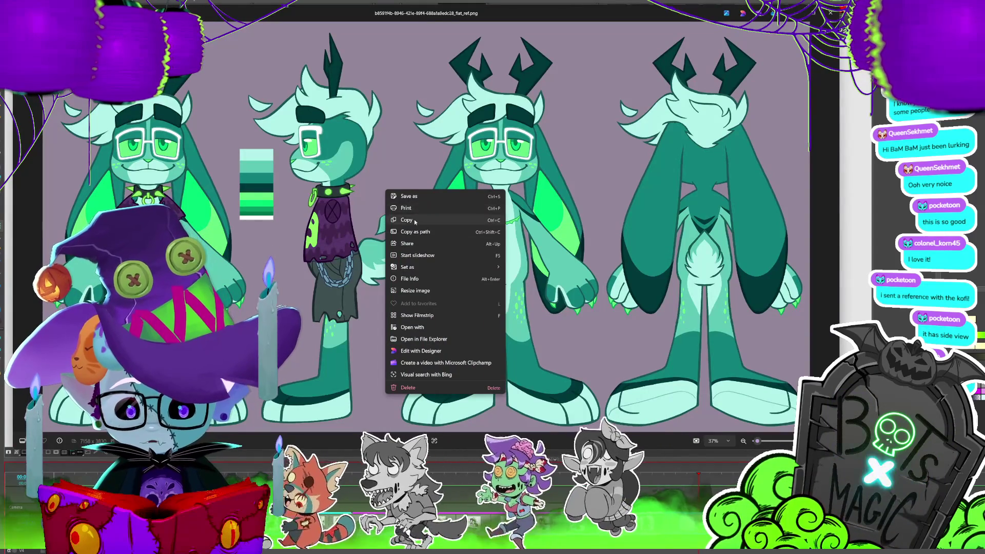
left_click(415, 220)
left_click(891, 209)
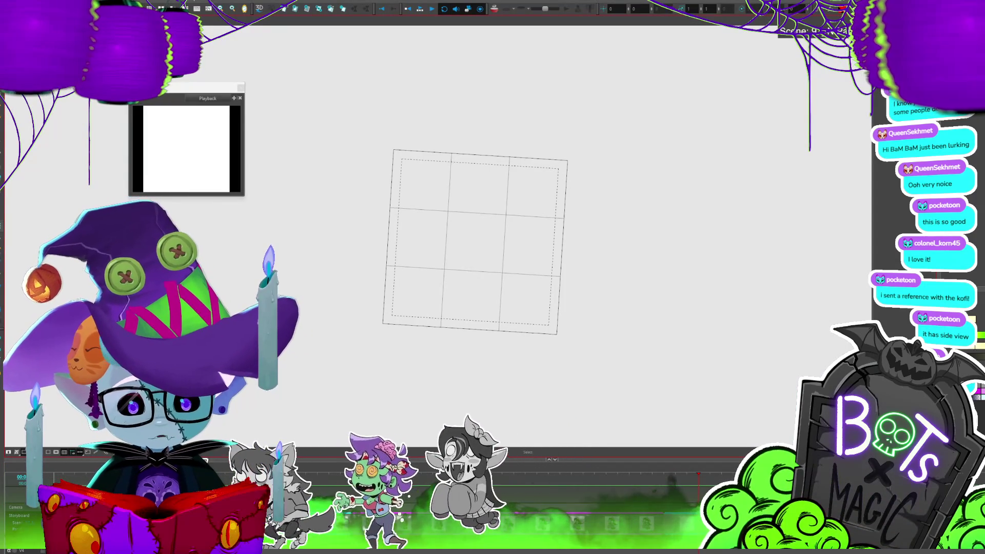
key("ctrl+v")
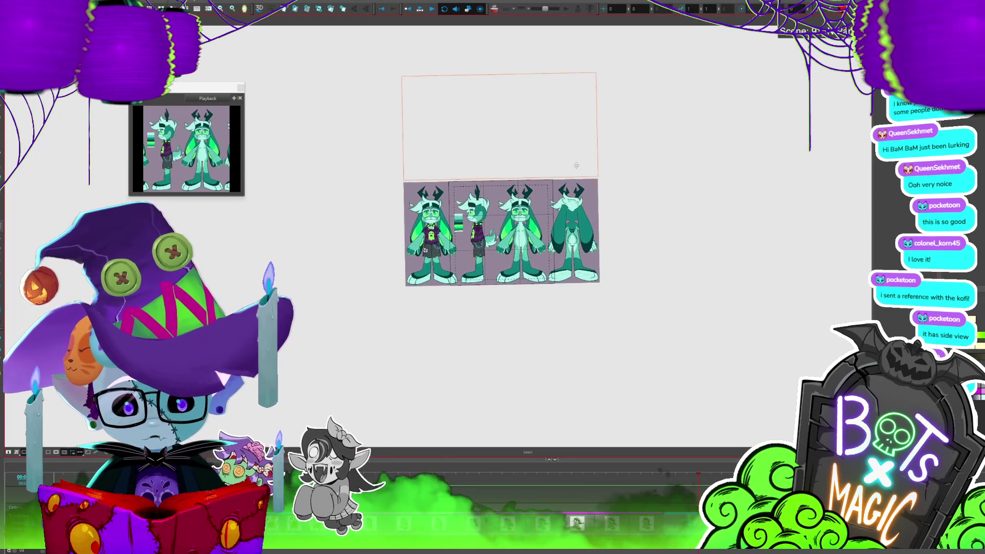
Place the reference sheet above the grid and sketch a rough head circle in the top-middle cell.
left_click_drag(577, 166, 576, 165)
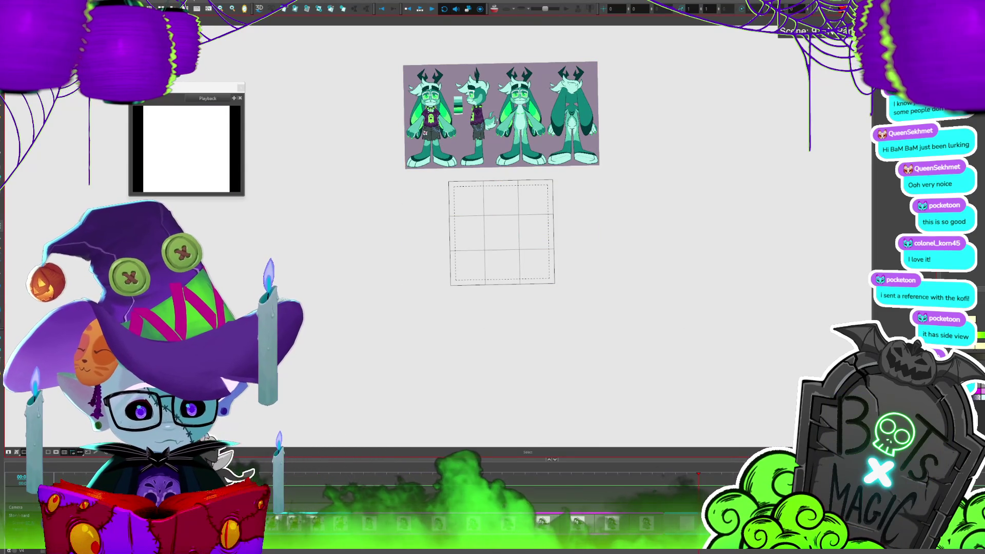
scroll(466, 227, "up", 3)
key("alt+b")
mouse_move(564, 146)
left_mouse_down()
mouse_move(519, 233)
mouse_move(561, 145)
left_mouse_up()
scroll(637, 390, "down", 2)
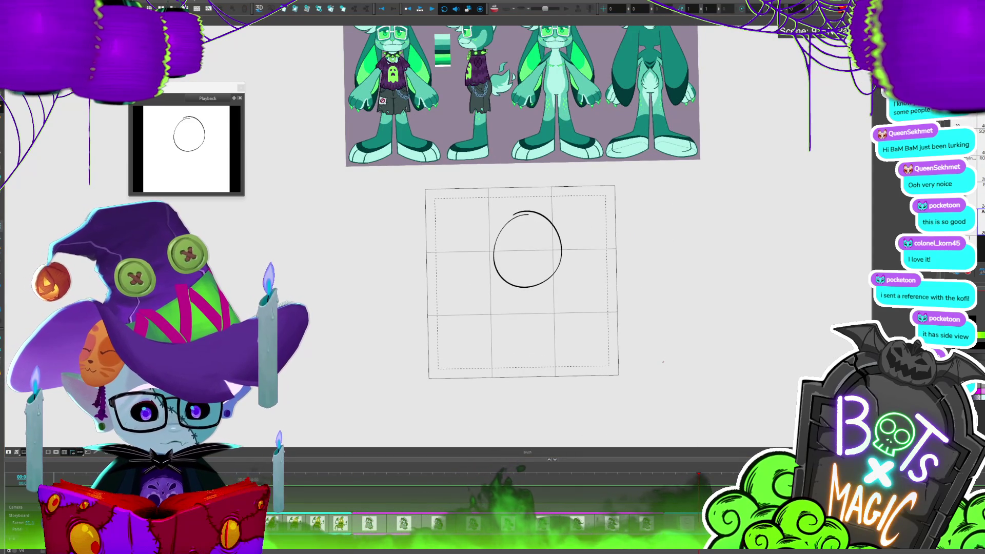
Select the head circle, colour it red and scale it down slightly.
key("alt+s")
left_click_drag(480, 203, 568, 323)
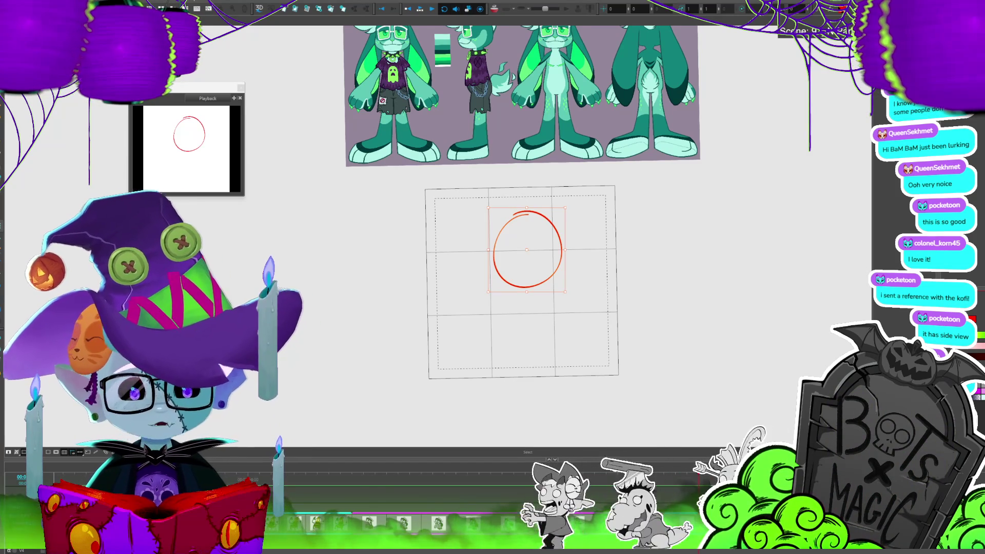
left_click_drag(523, 283, 540, 300)
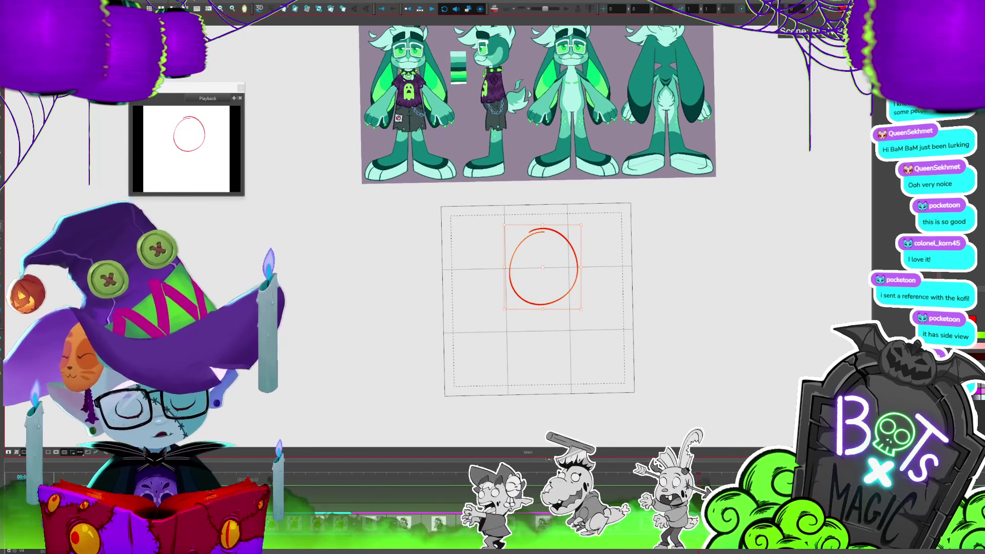
left_click_drag(539, 299, 532, 323)
scroll(636, 248, "down", 2)
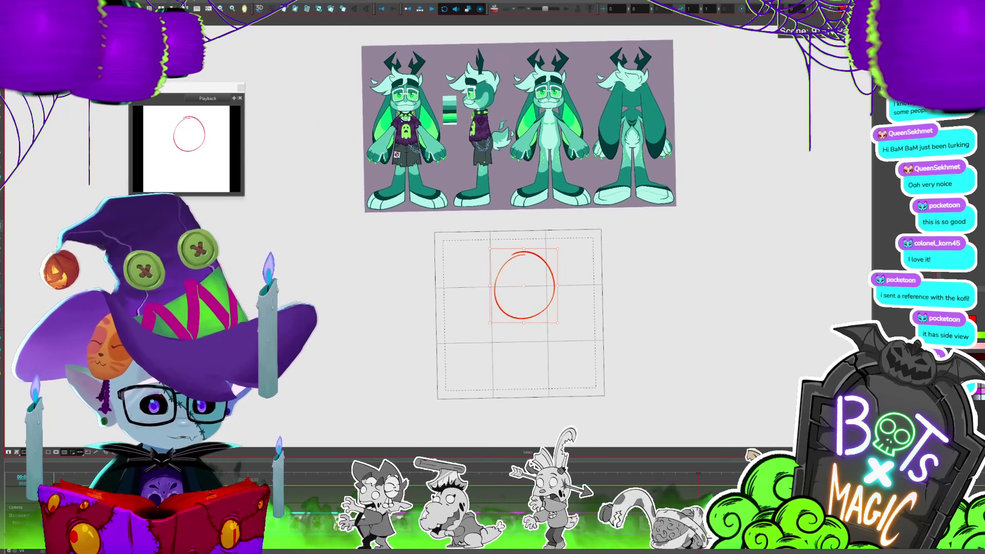
mouse_move(581, 251)
left_mouse_down()
mouse_move(571, 260)
mouse_move(583, 255)
left_mouse_up()
scroll(614, 232, "up", 4)
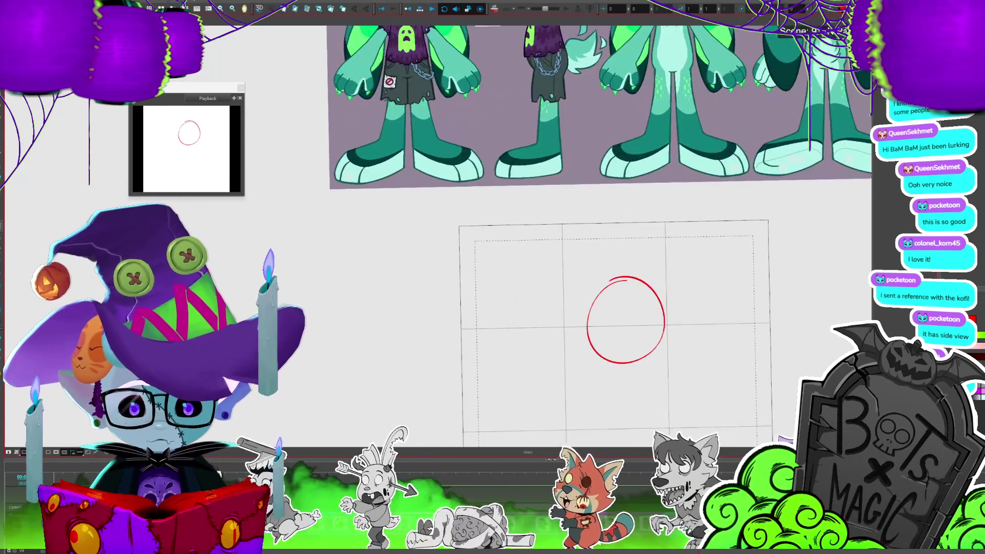
scroll(614, 232, "down", 2)
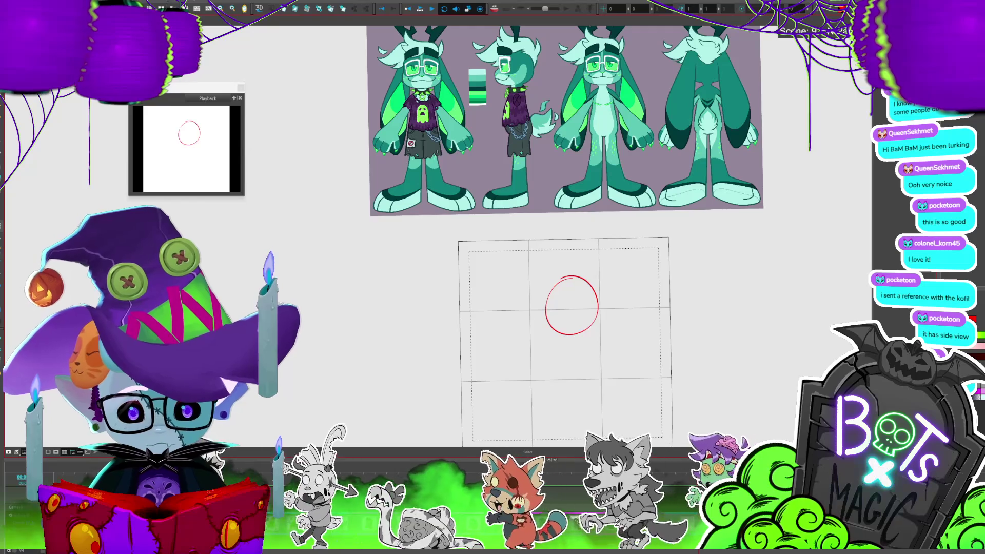
key("alt+b")
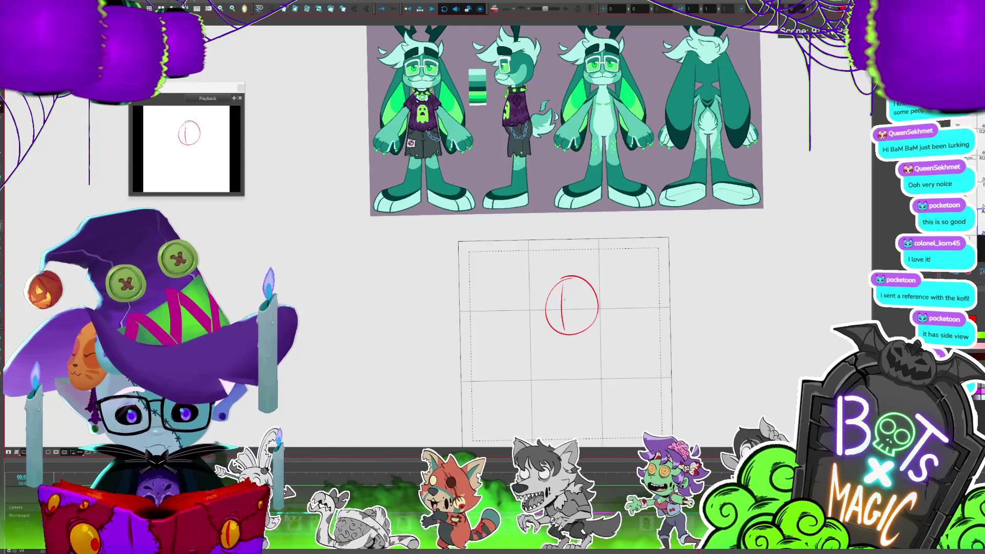
Sketch facial strokes and the head's lower-left outline, undoing a misdrawn stroke.
mouse_move(555, 290)
left_mouse_down()
mouse_move(548, 303)
mouse_move(556, 292)
mouse_move(578, 303)
mouse_move(553, 314)
mouse_move(568, 328)
left_mouse_up()
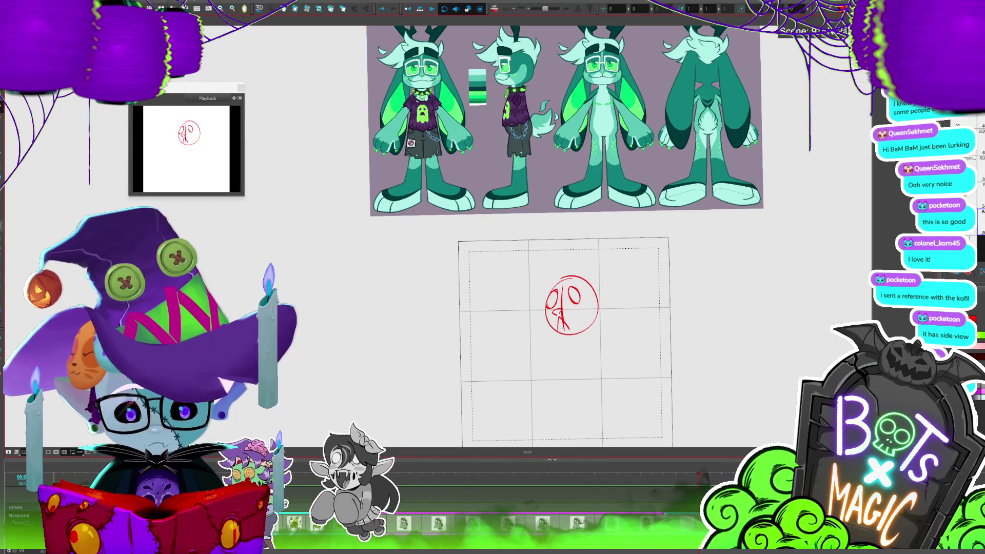
key("ctrl+z")
key("ctrl+z")
mouse_move(548, 310)
left_mouse_down()
mouse_move(576, 303)
mouse_move(574, 281)
mouse_move(558, 280)
left_mouse_up()
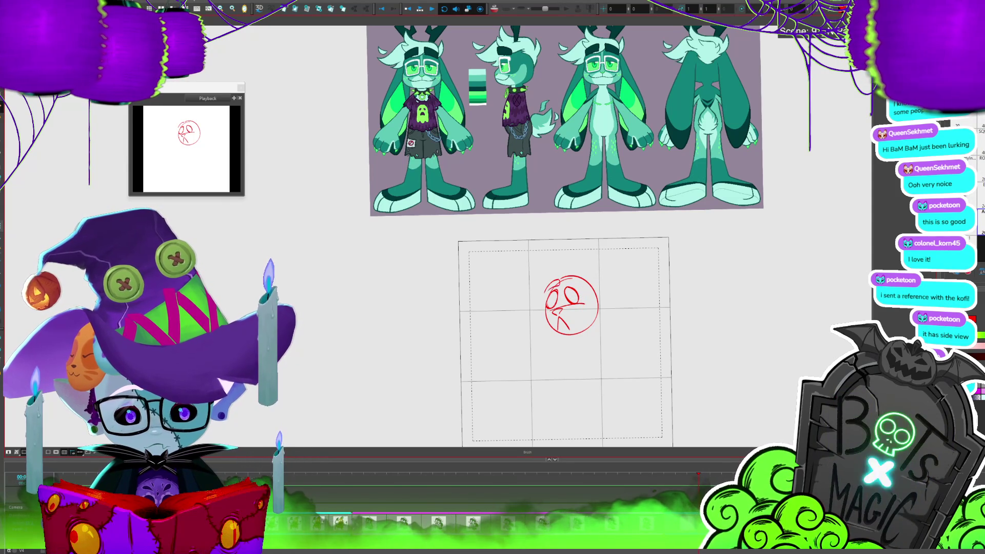
scroll(549, 328, "down", 3)
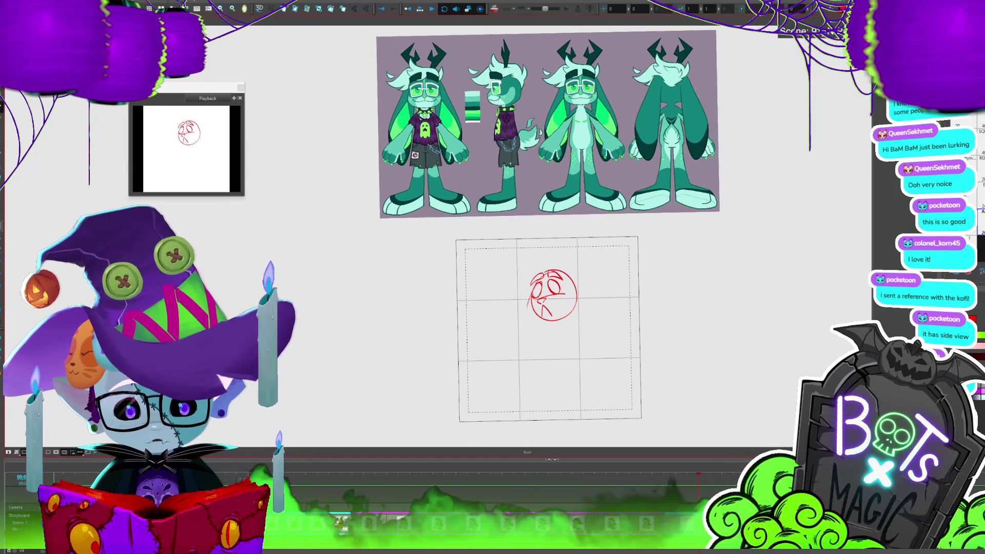
left_click_drag(531, 304, 545, 322)
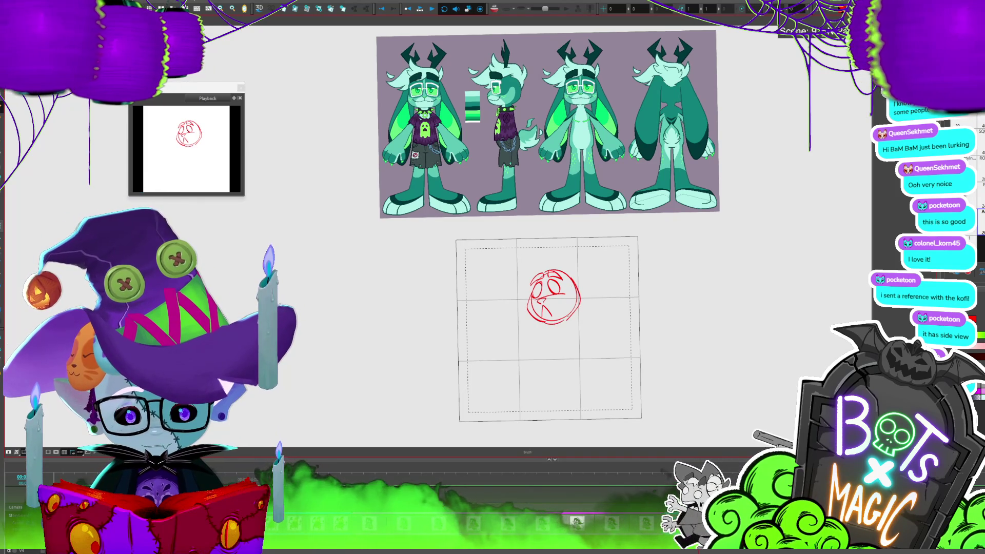
mouse_move(550, 327)
left_mouse_down()
mouse_move(538, 331)
mouse_move(552, 327)
left_mouse_up()
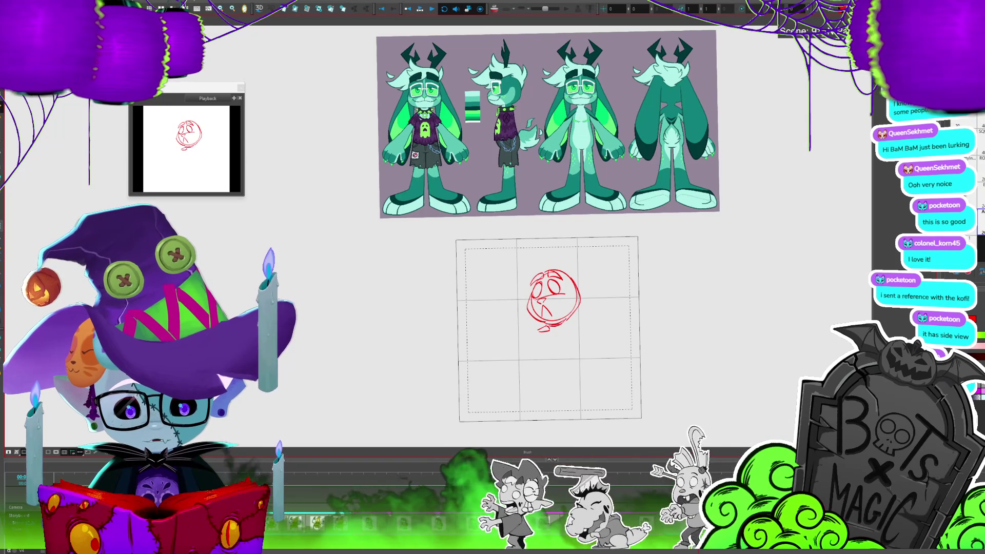
Delete the stray chin stroke, zoom out to the whole panel and draw an arm reaching left.
left_click(564, 322)
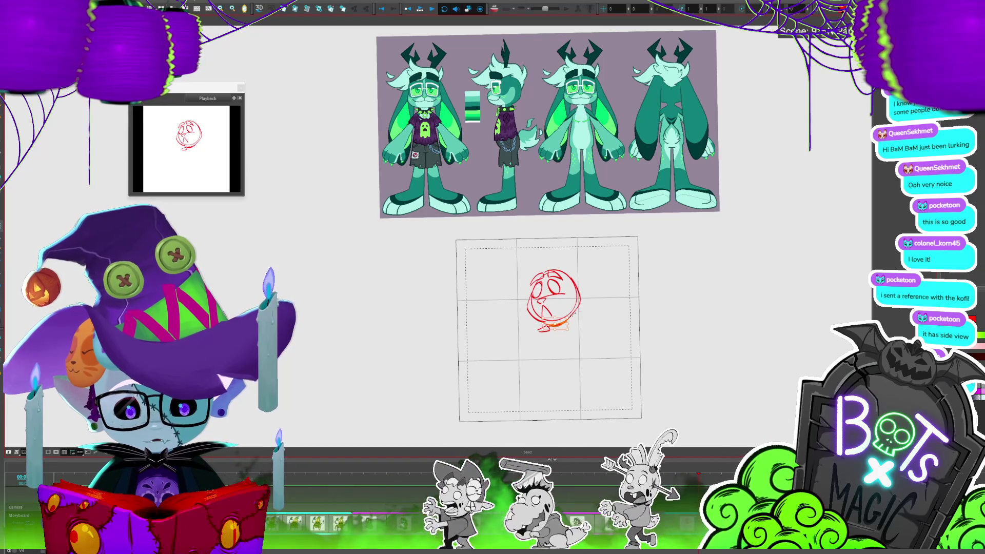
key("Delete")
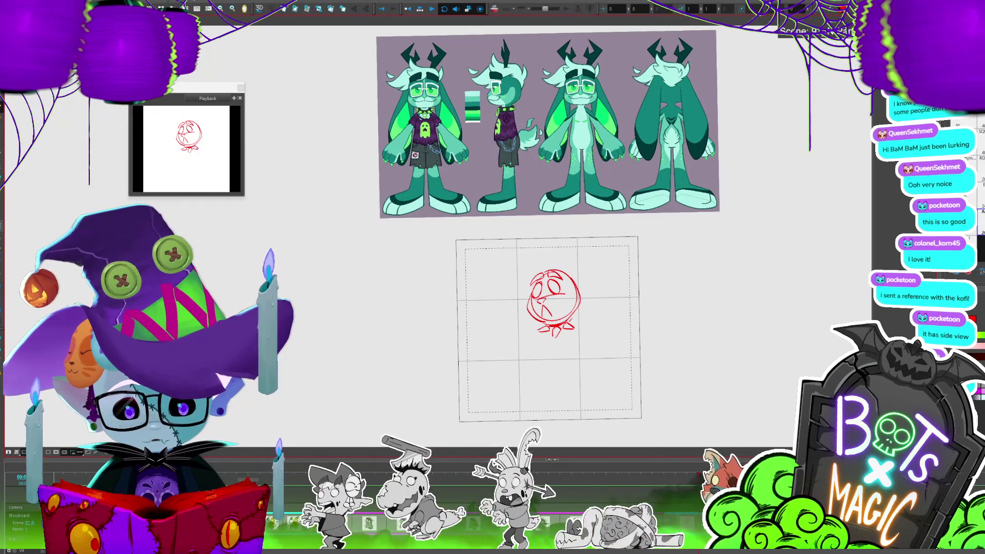
key("alt+t")
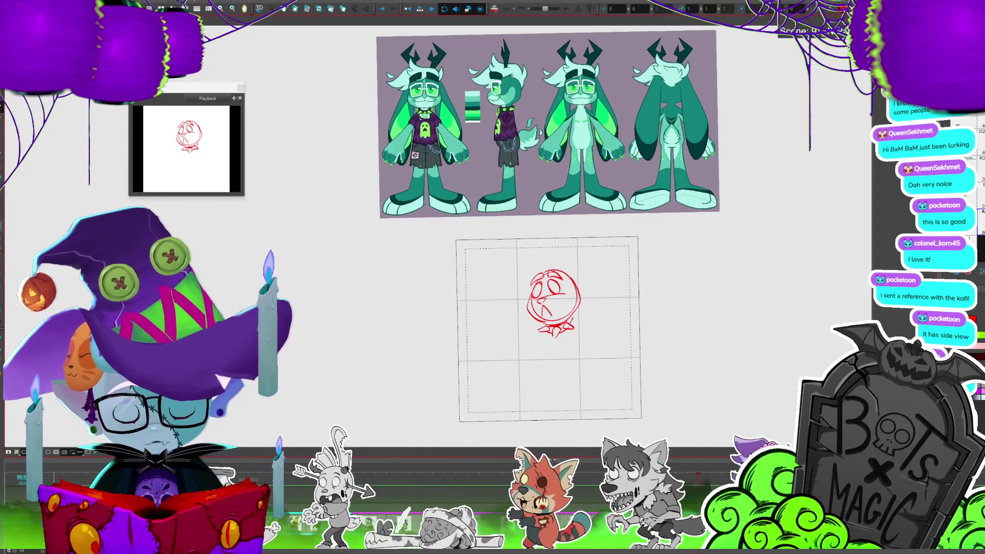
key("1")
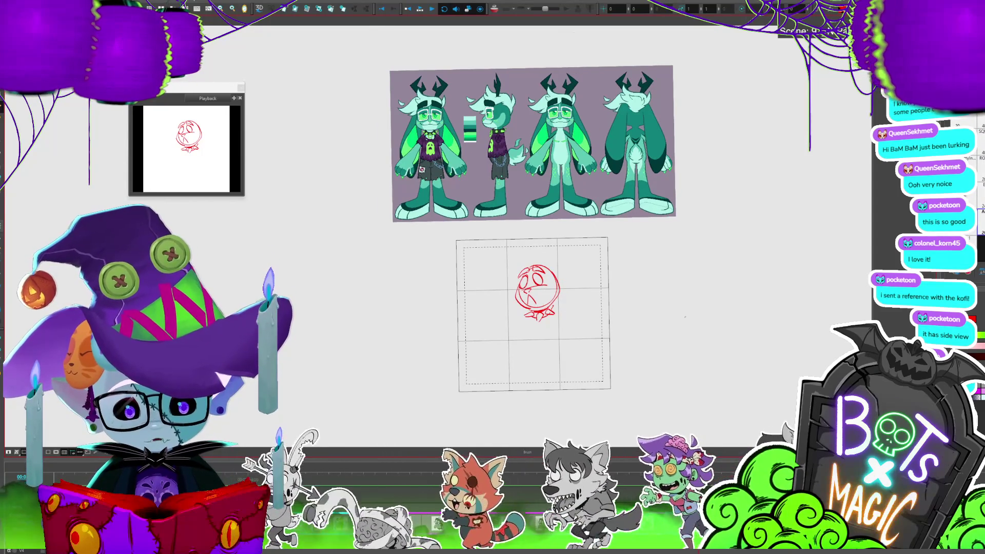
mouse_move(516, 317)
left_mouse_down()
mouse_move(466, 304)
mouse_move(460, 321)
left_mouse_up()
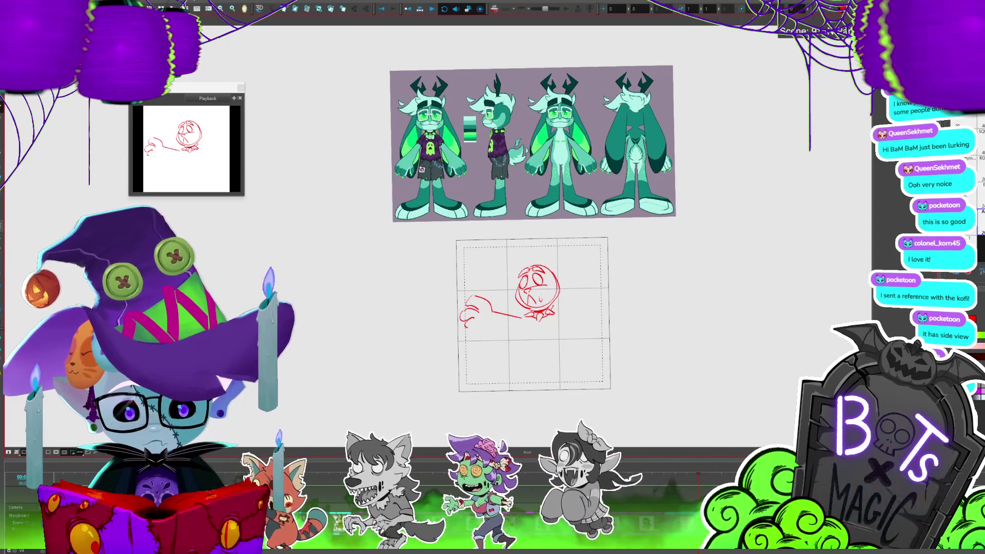
Add a filled eye to the face and a curled finger to the reaching hand.
left_click_drag(542, 293, 543, 300)
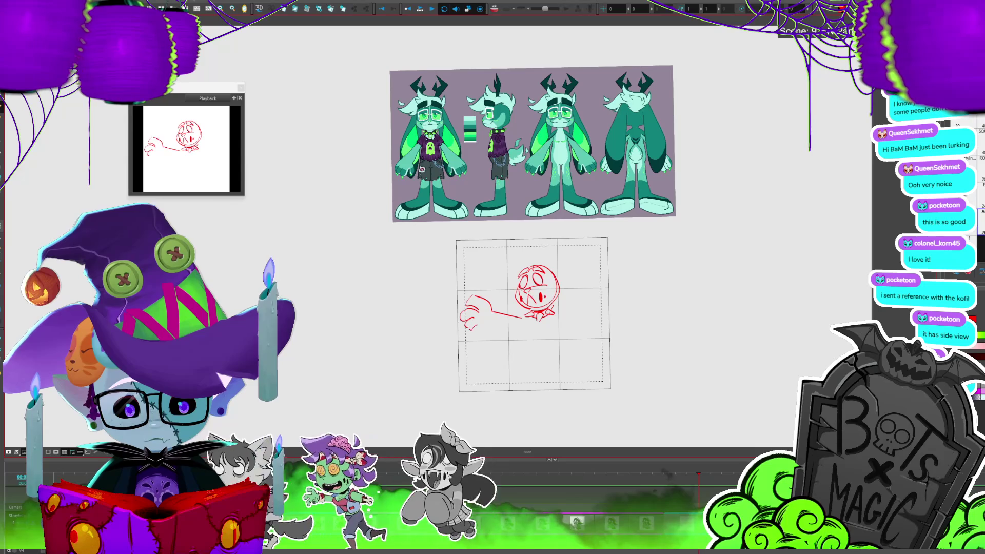
left_click_drag(483, 322, 521, 325)
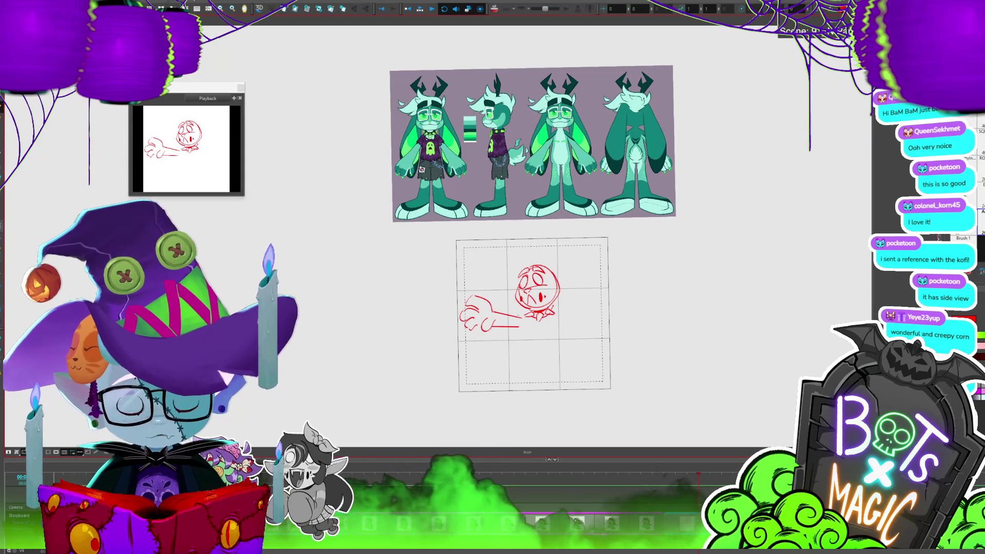
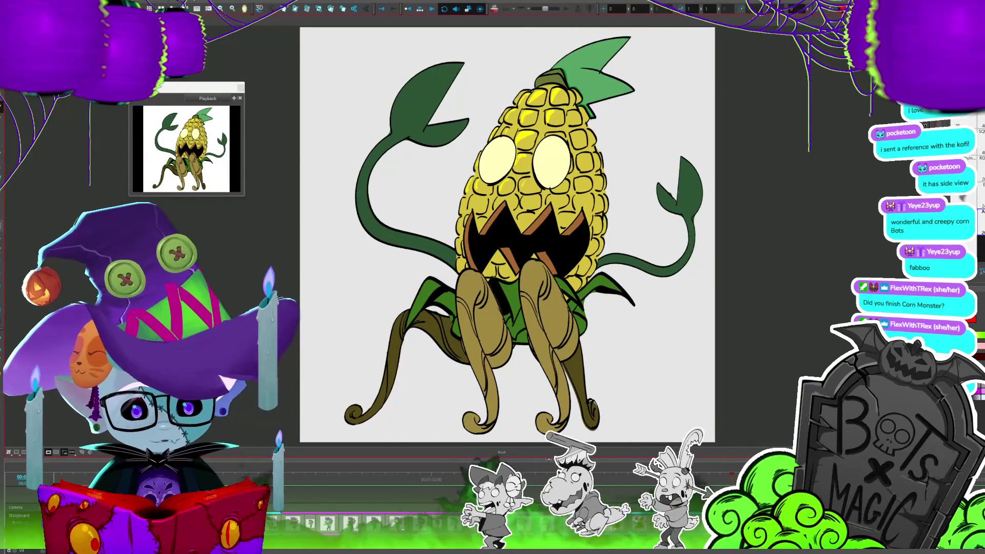
Play the finished corn monster and zombie girl animations at full size, then zoom back out to the camera frame.
key("Escape")
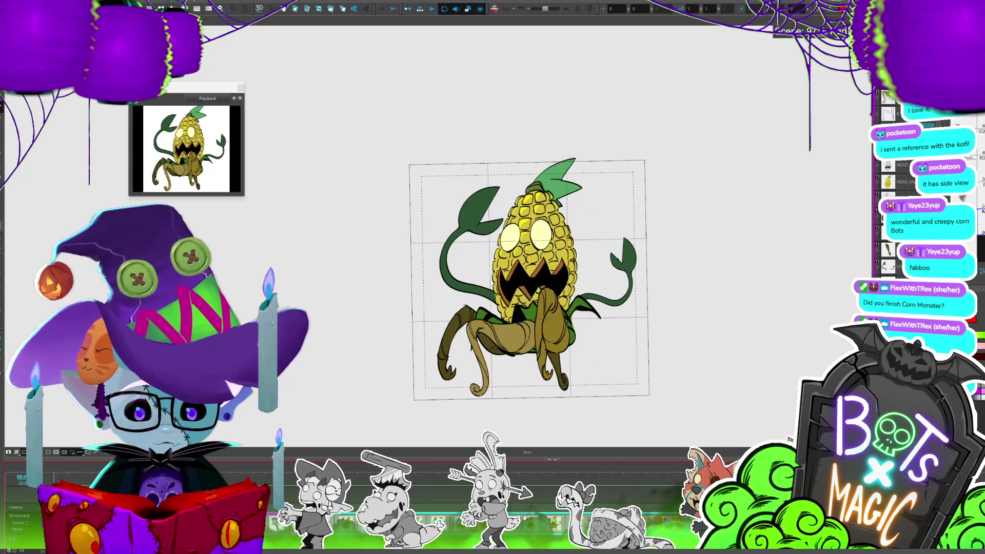
left_click(421, 9)
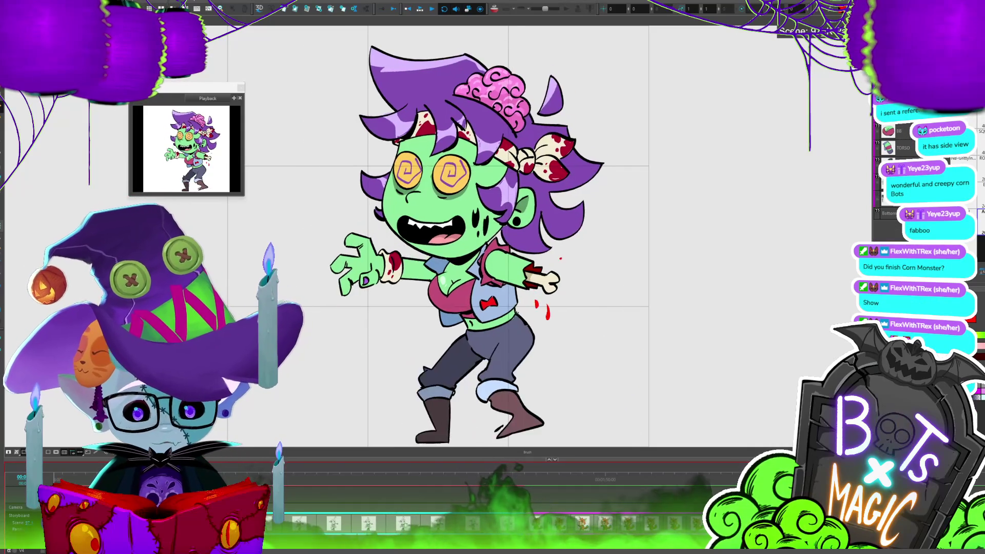
key("2")
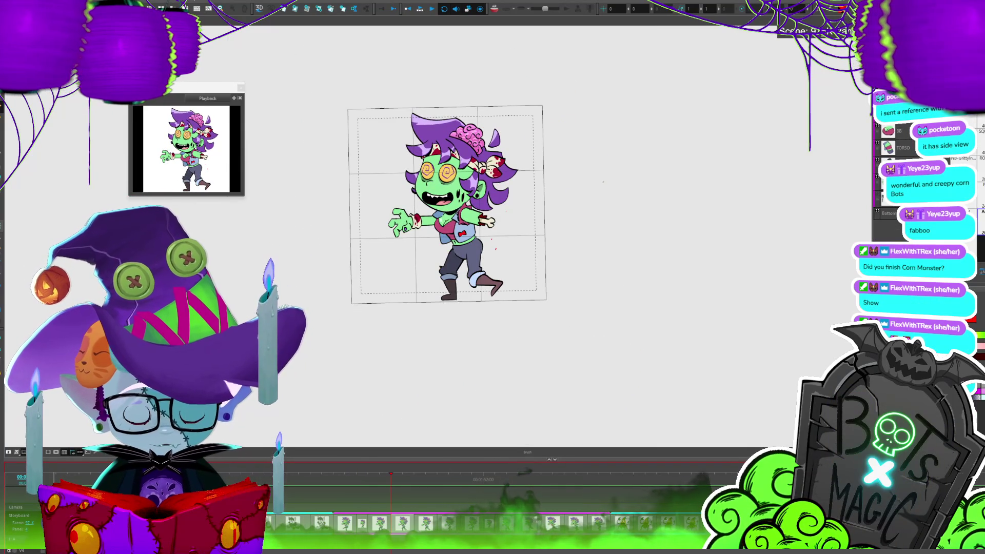
key("2")
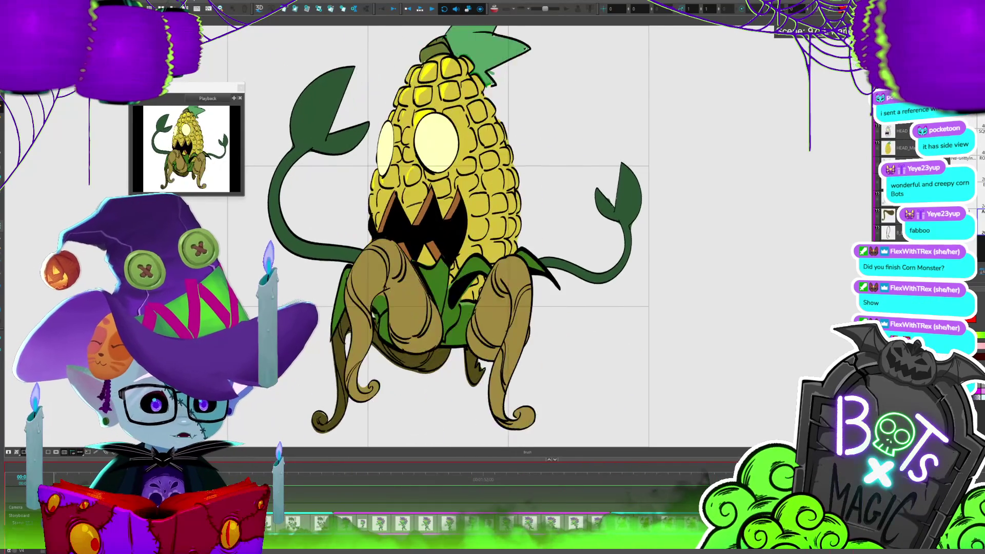
key("1")
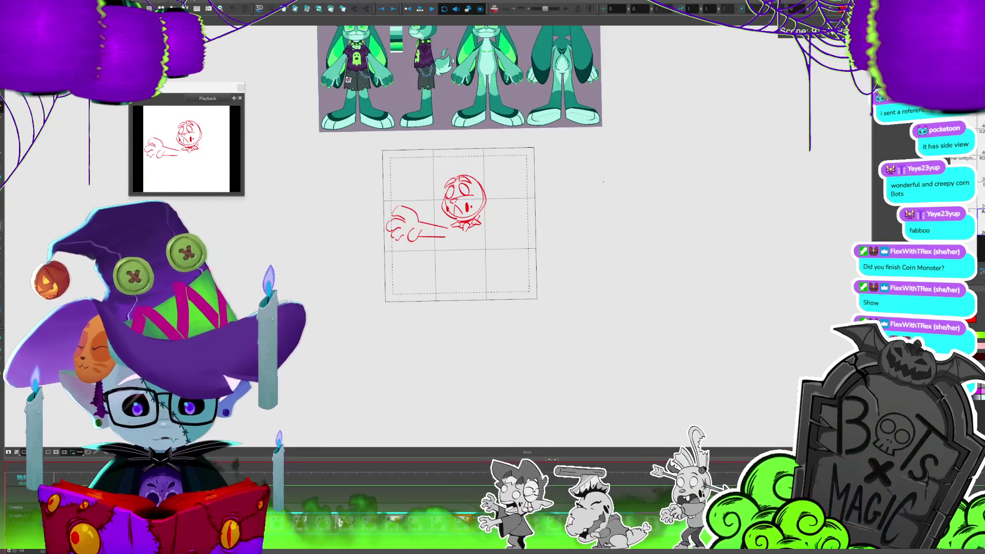
Zoom in on the rough sketch and draw a red zigzag antler above the round head.
key("d")
key("2")
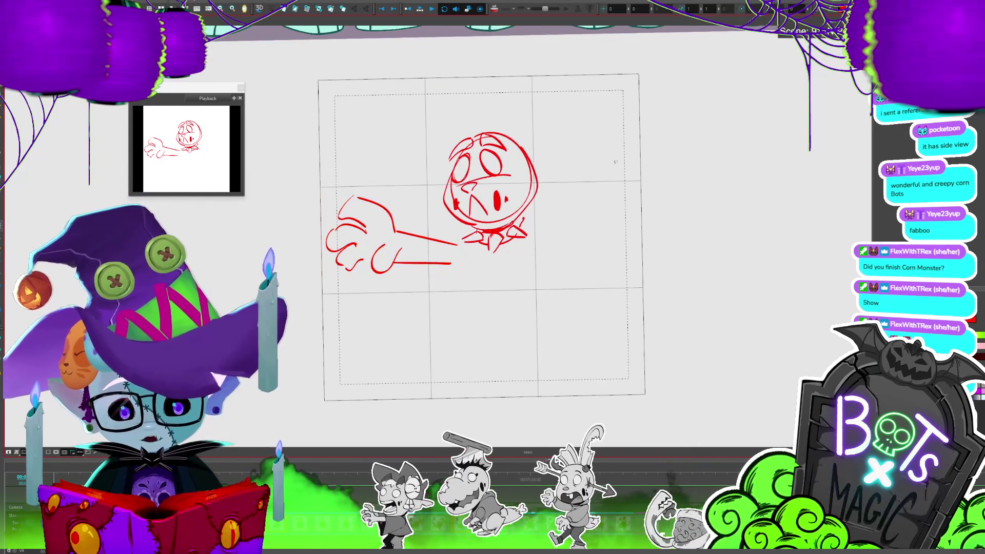
left_click_drag(569, 364, 677, 378)
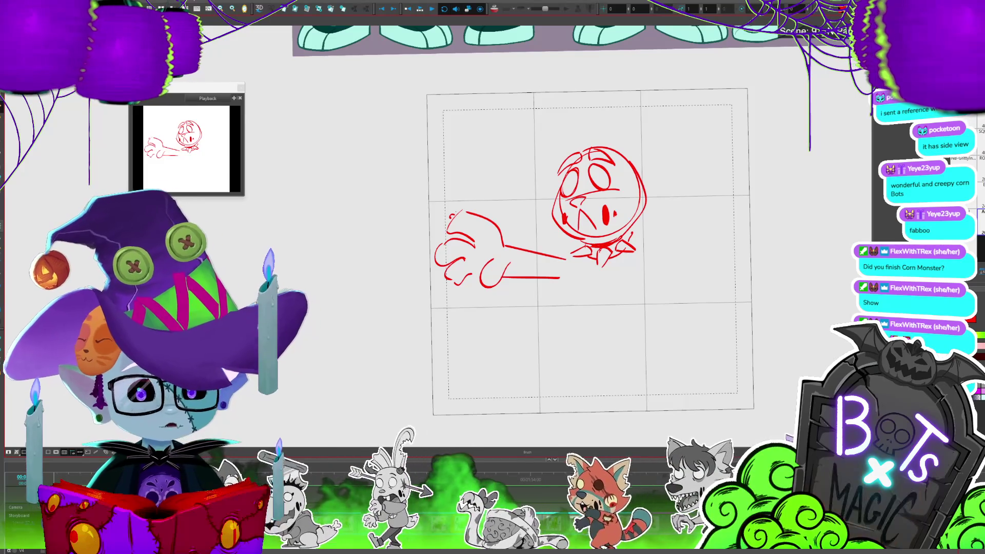
scroll(659, 373, "down", 3)
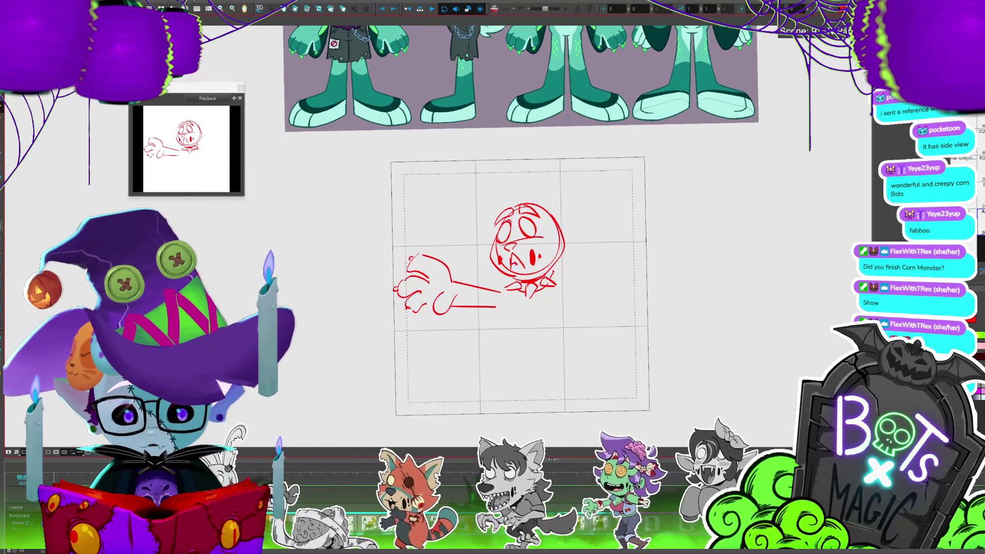
scroll(620, 366, "down", 2)
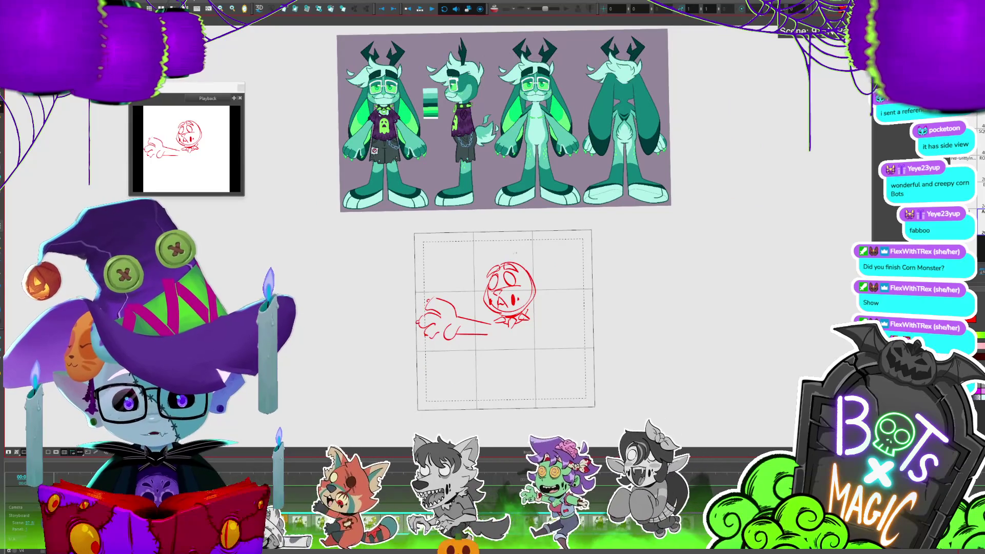
left_click_drag(489, 241, 494, 252)
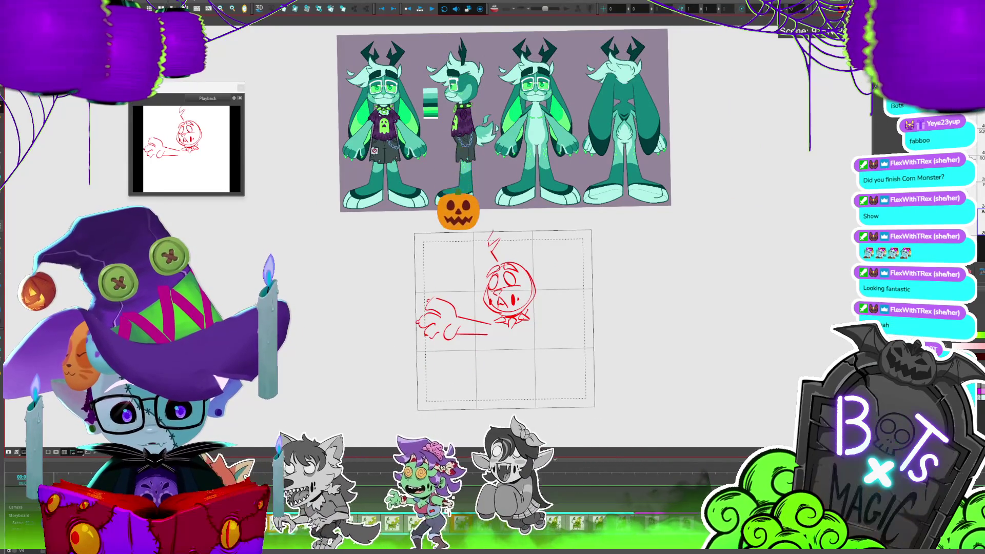
left_click_drag(493, 232, 490, 261)
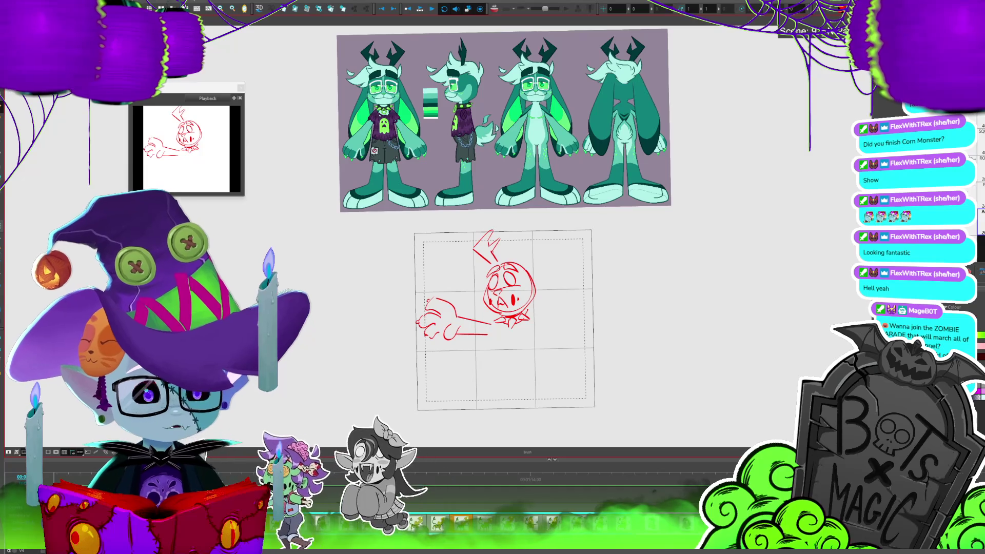
Draw the right antler, deleting a bad stroke and redrawing that part.
key("alt+s")
key("alt+b")
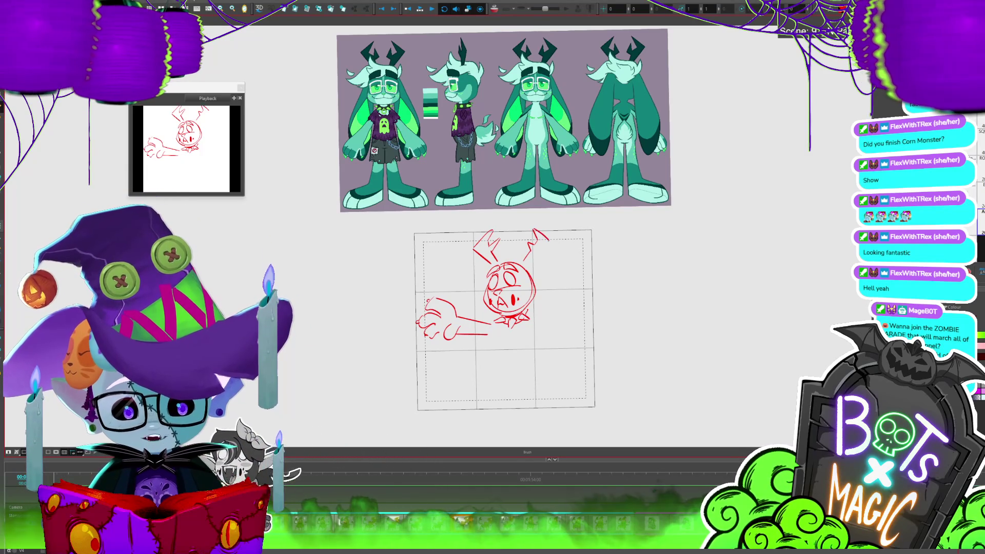
left_click_drag(548, 243, 537, 259)
key("alt+s")
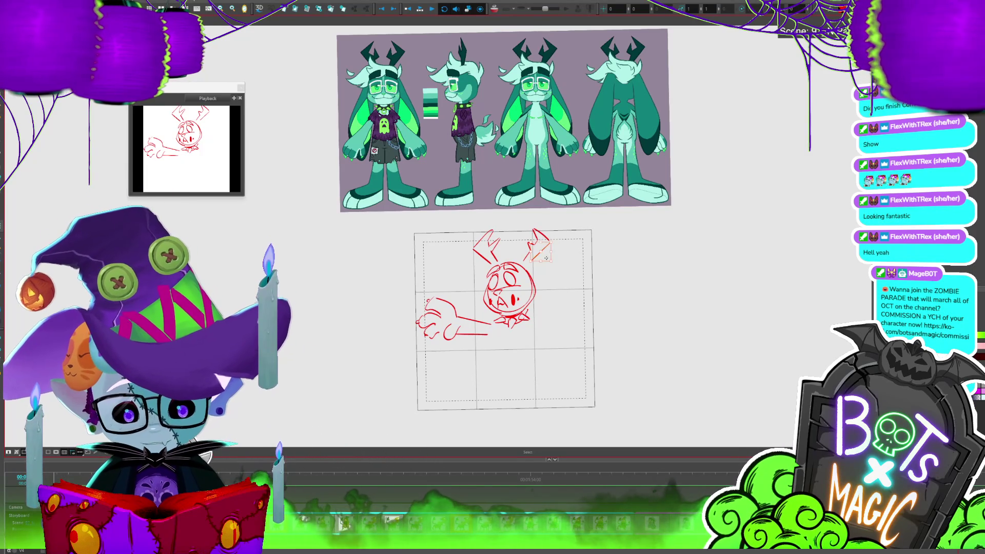
key("Delete")
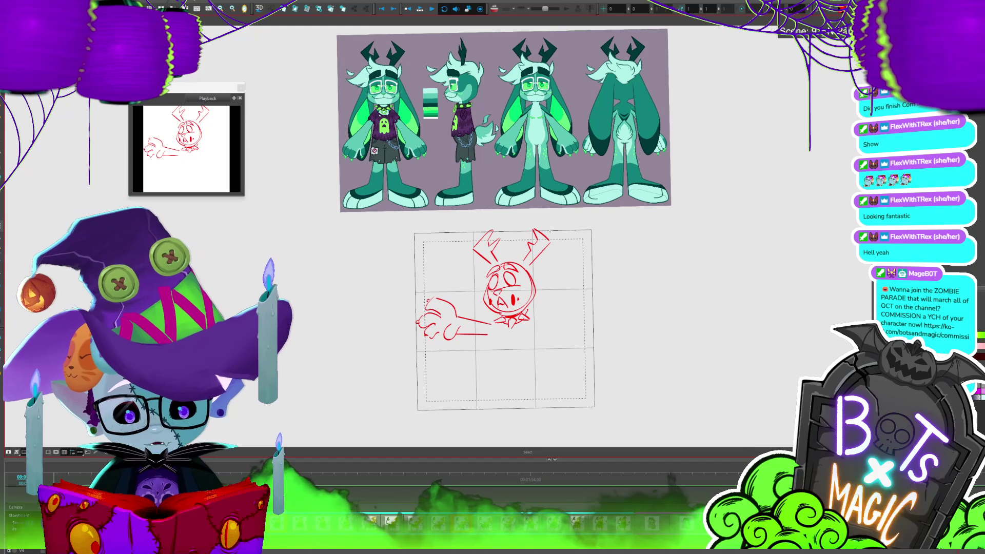
key("alt+b")
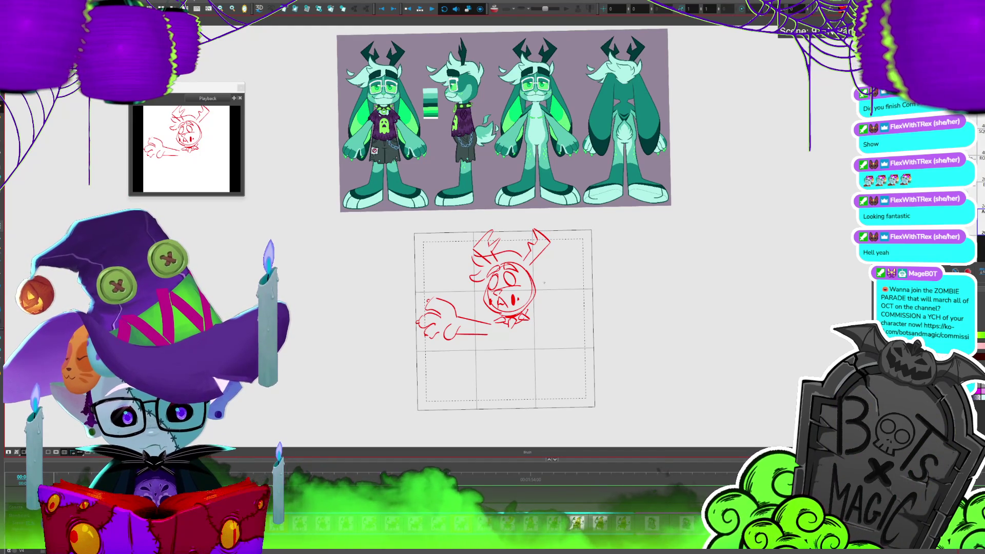
left_click_drag(536, 259, 539, 271)
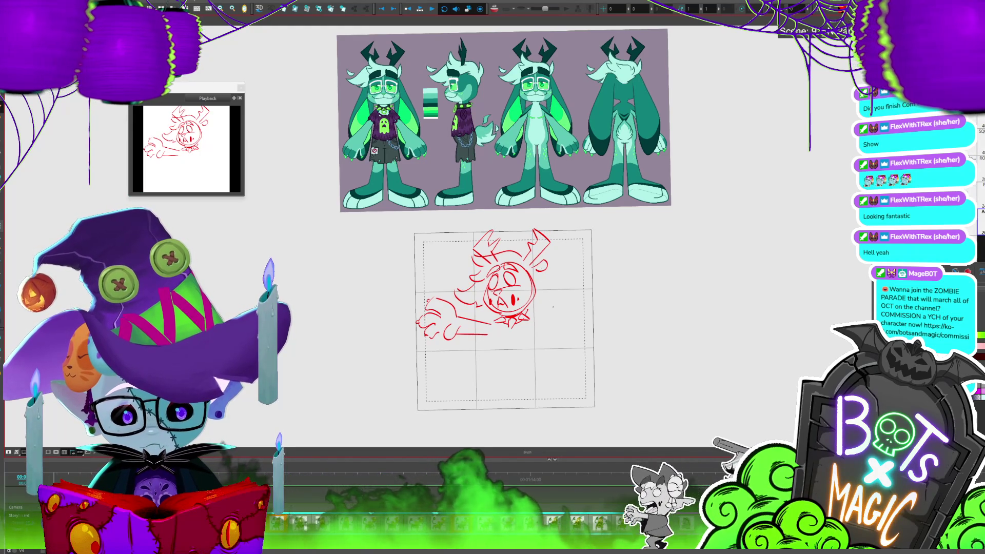
Add the long drooping ear curves, then select the hand and shift it right.
mouse_move(536, 280)
left_mouse_down()
mouse_move(588, 307)
mouse_move(600, 356)
left_mouse_up()
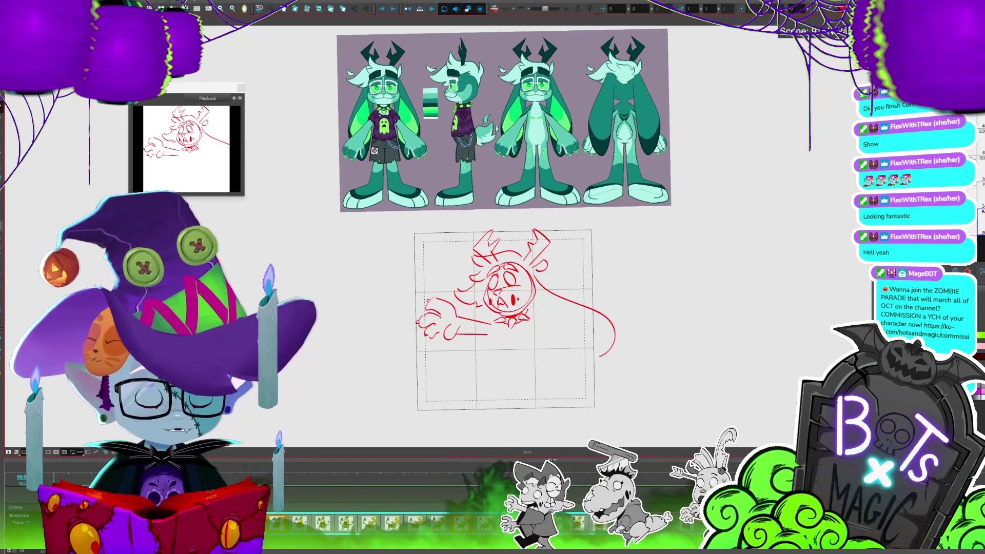
left_click_drag(577, 304, 597, 356)
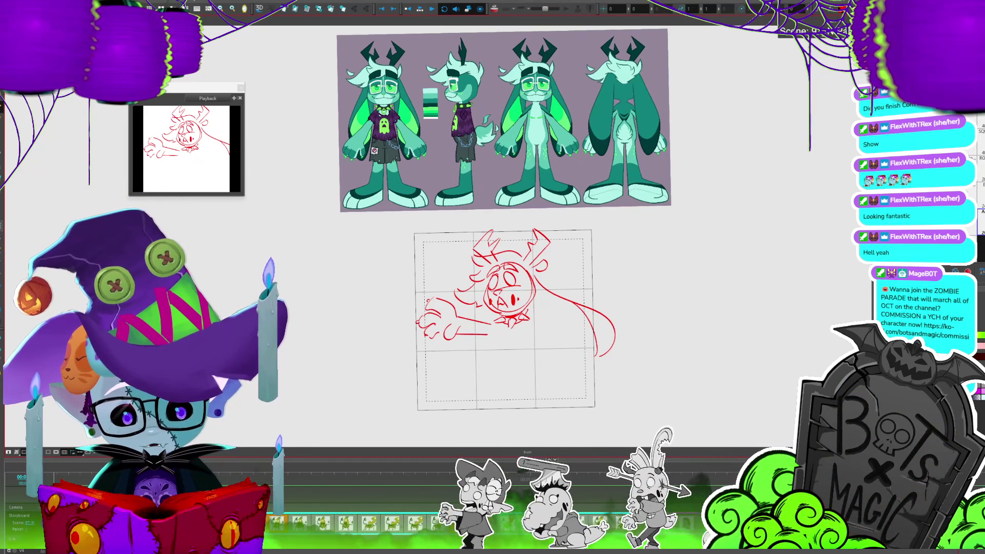
scroll(508, 216, "down", 2)
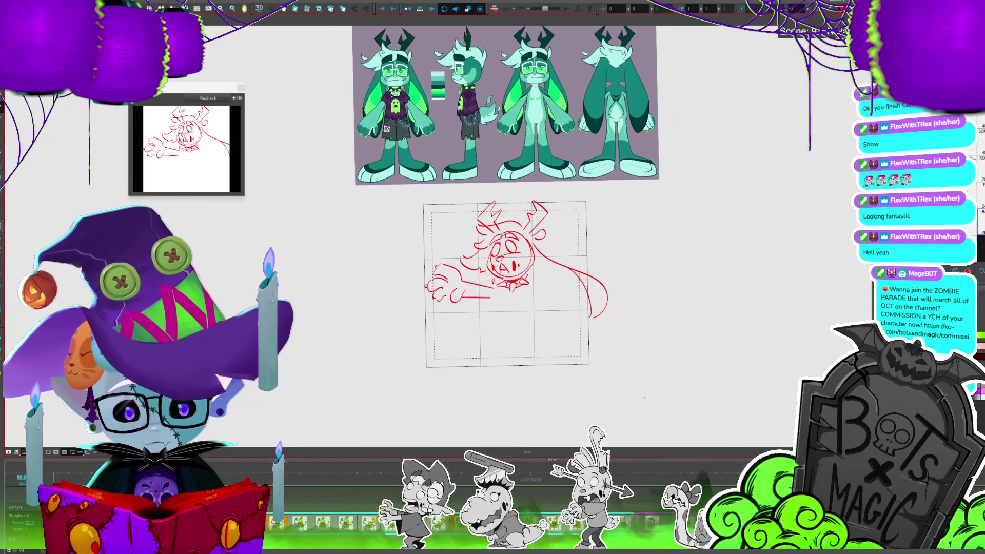
left_click_drag(429, 264, 427, 272)
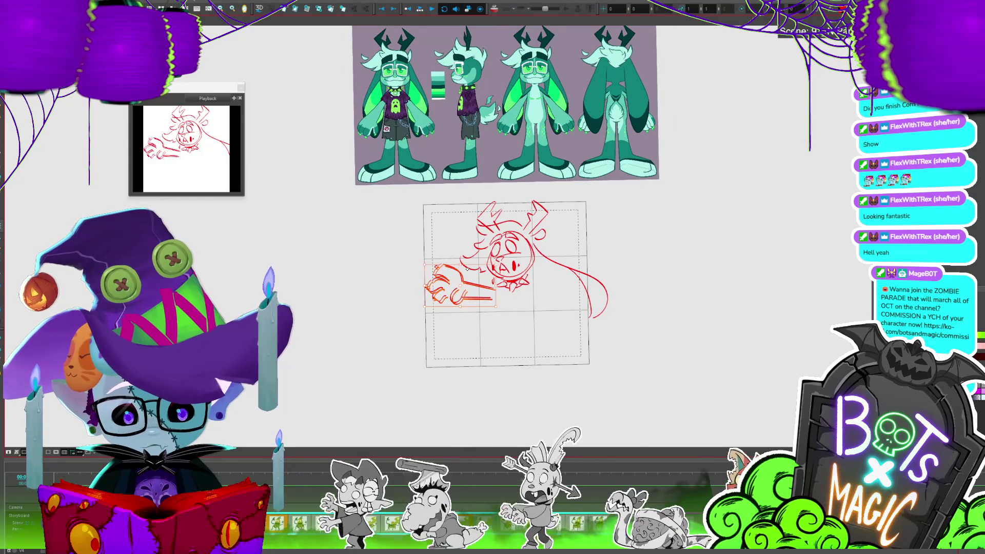
mouse_move(483, 299)
left_mouse_down()
mouse_move(538, 302)
mouse_move(529, 292)
mouse_move(538, 269)
mouse_move(529, 288)
left_mouse_up()
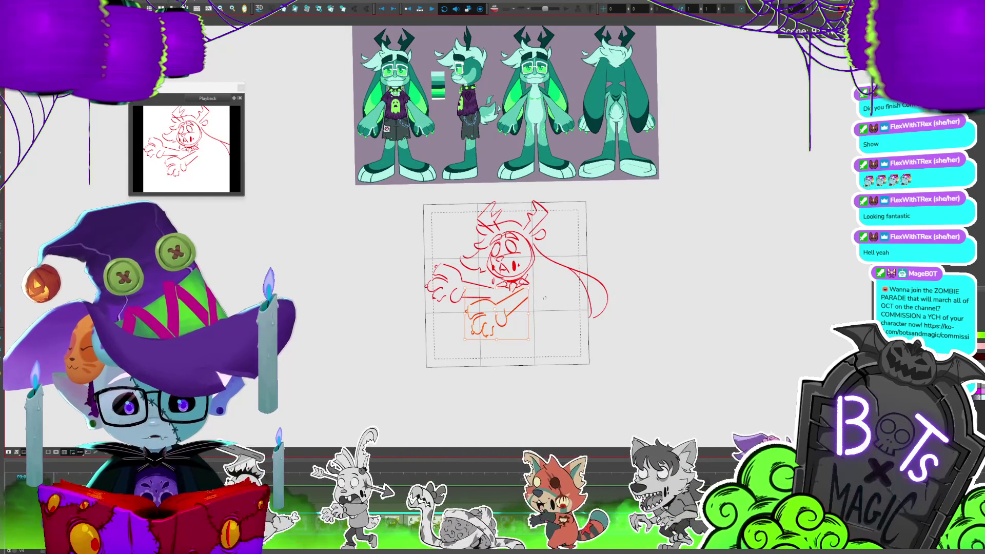
Join a short stroke into the hand lines and add a vertical line to the body.
left_click(499, 318)
mouse_move(504, 317)
left_mouse_down()
mouse_move(515, 309)
mouse_move(473, 324)
mouse_move(480, 338)
mouse_move(493, 336)
mouse_move(466, 324)
left_mouse_up()
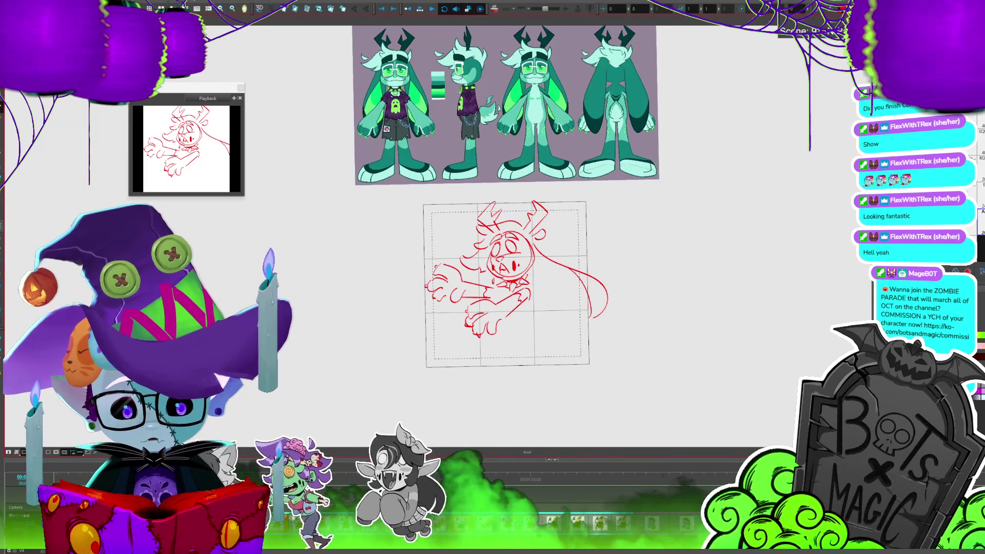
left_click_drag(528, 306, 532, 323)
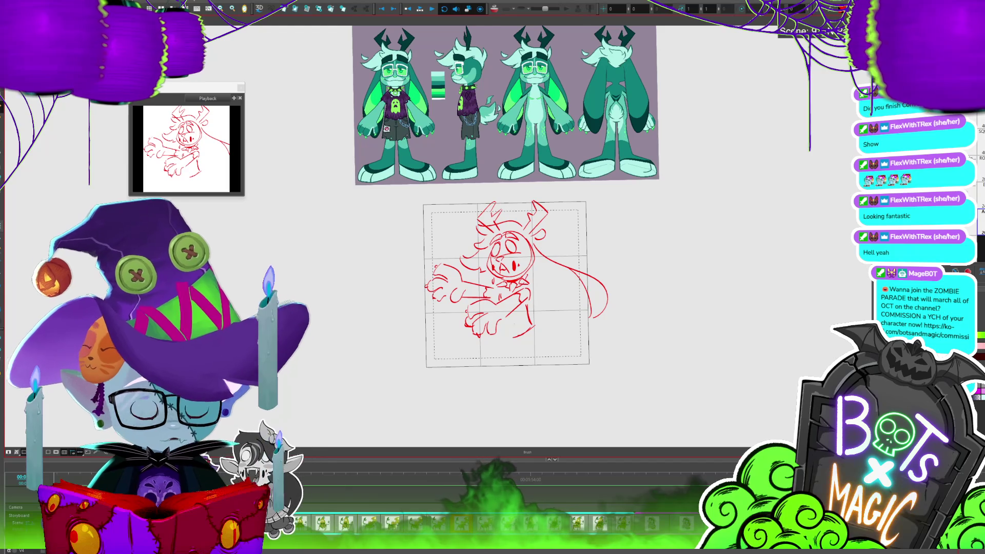
left_click_drag(646, 368, 693, 356)
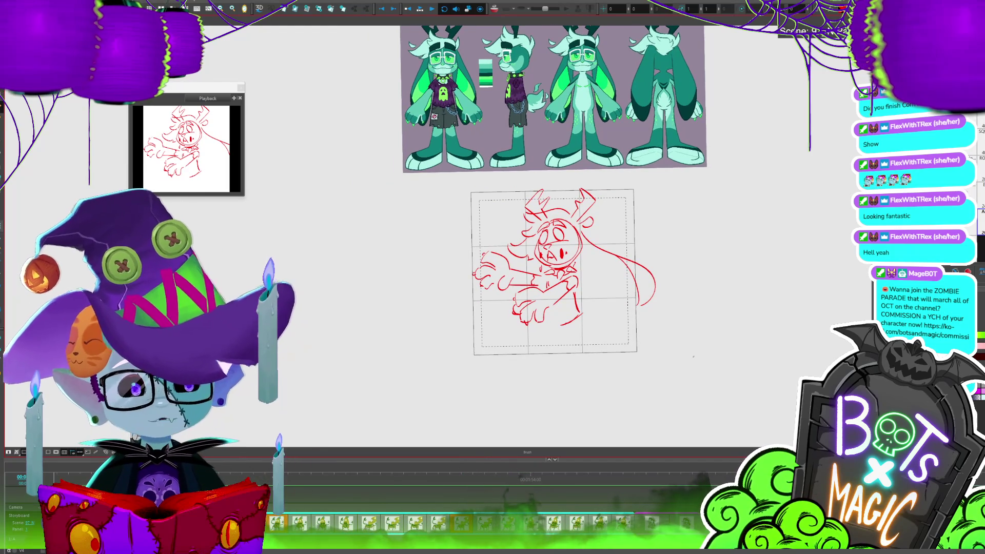
left_click_drag(693, 356, 654, 329)
scroll(453, 250, "up", 4)
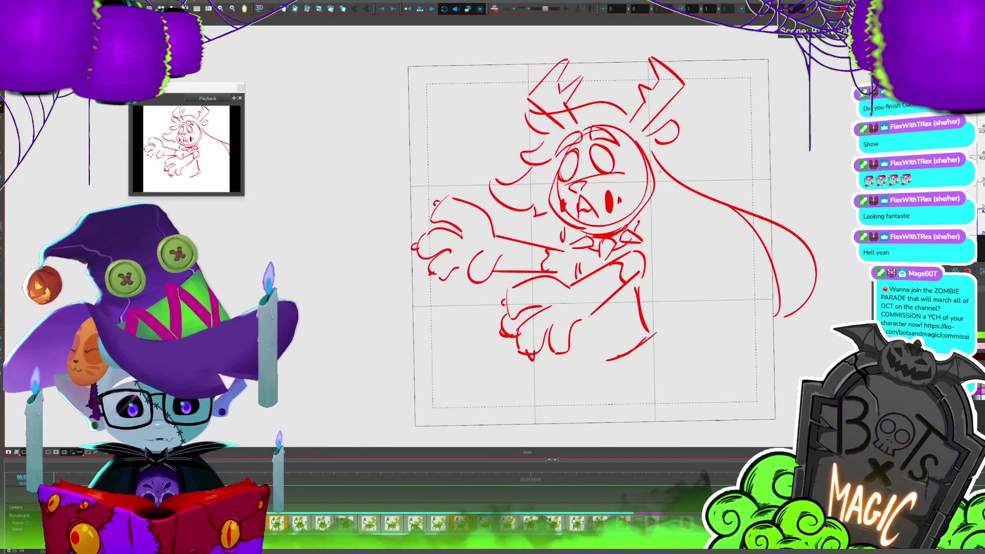
left_click_drag(643, 104, 590, 71)
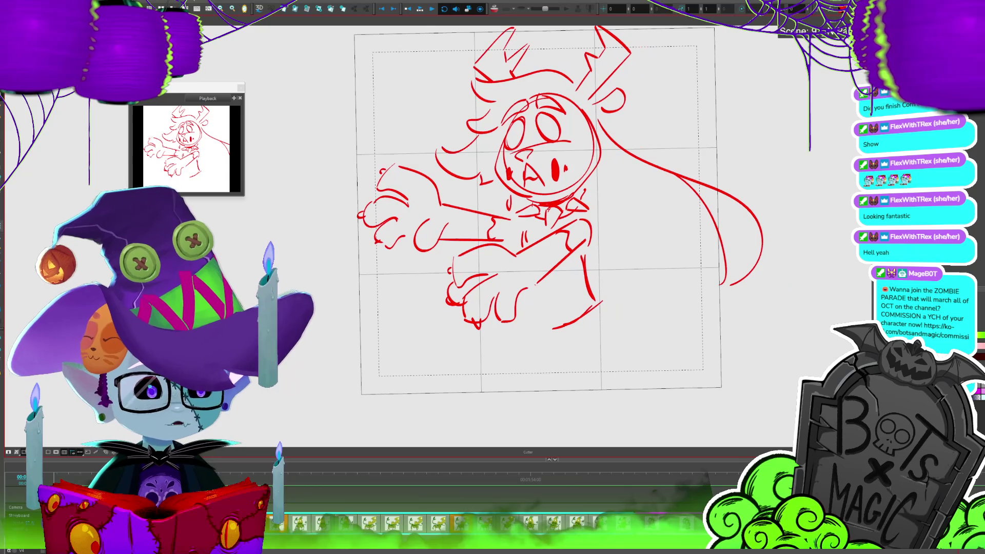
left_click_drag(585, 233, 551, 237)
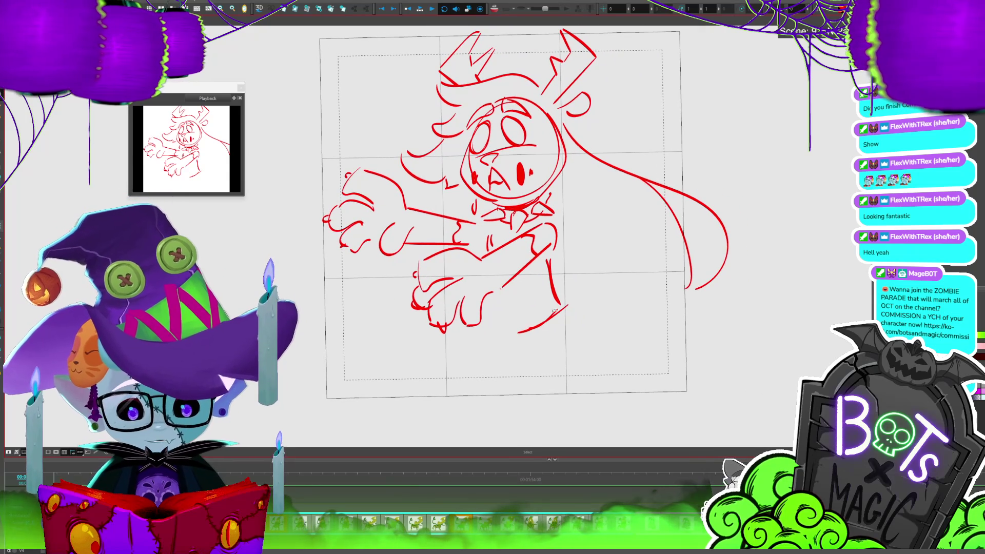
Redo the curve under the arm and sketch the two legs below the body.
key("ctrl+z")
left_click_drag(565, 306, 498, 323)
scroll(613, 275, "down", 3)
mouse_move(613, 351)
left_mouse_down()
mouse_move(613, 400)
mouse_move(613, 276)
left_mouse_up()
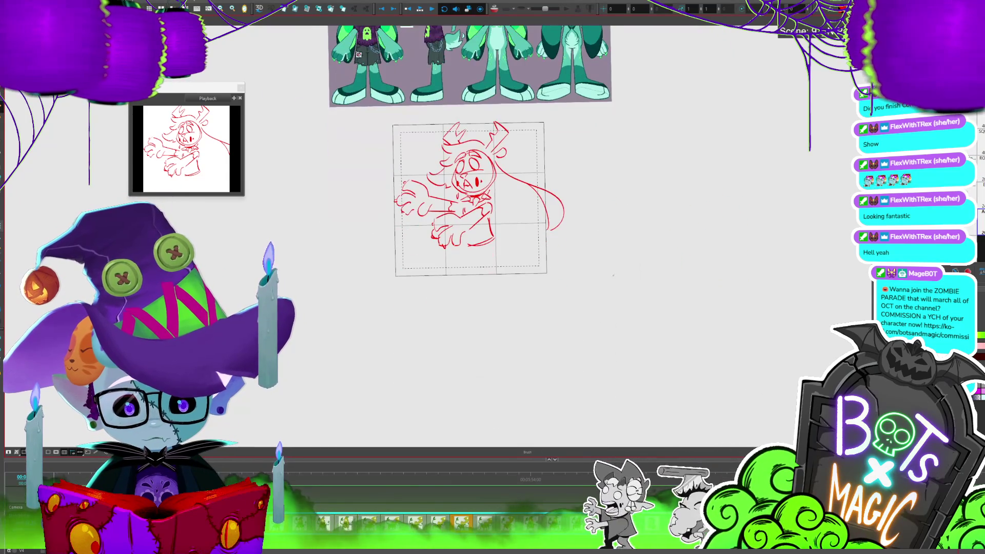
mouse_move(461, 246)
left_mouse_down()
mouse_move(462, 264)
mouse_move(490, 268)
left_mouse_up()
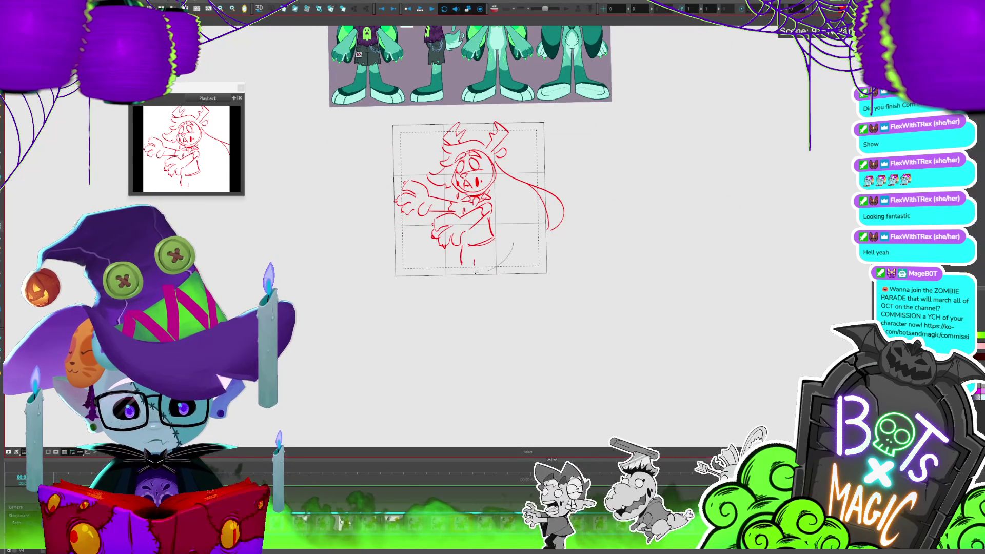
scroll(410, 133, "up", 2)
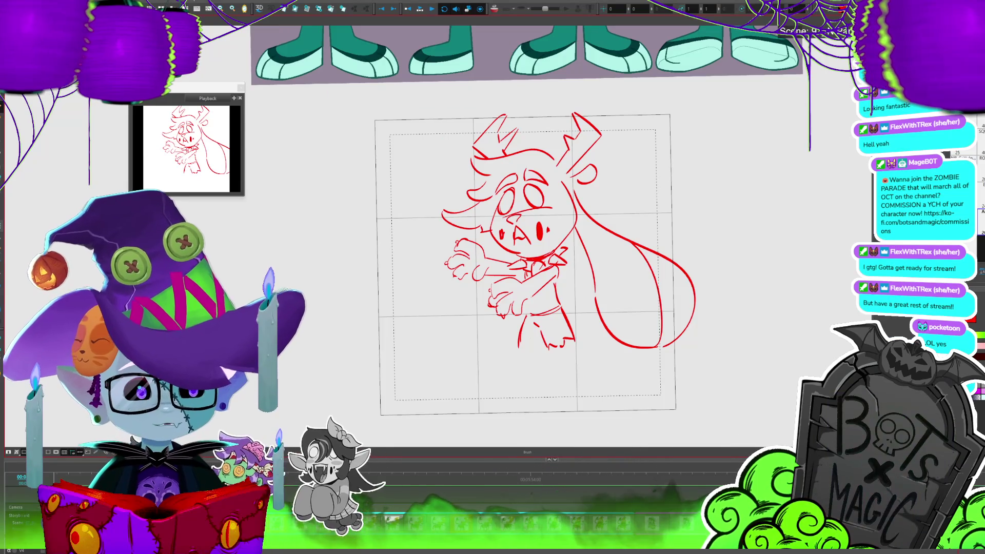
key("alt+s")
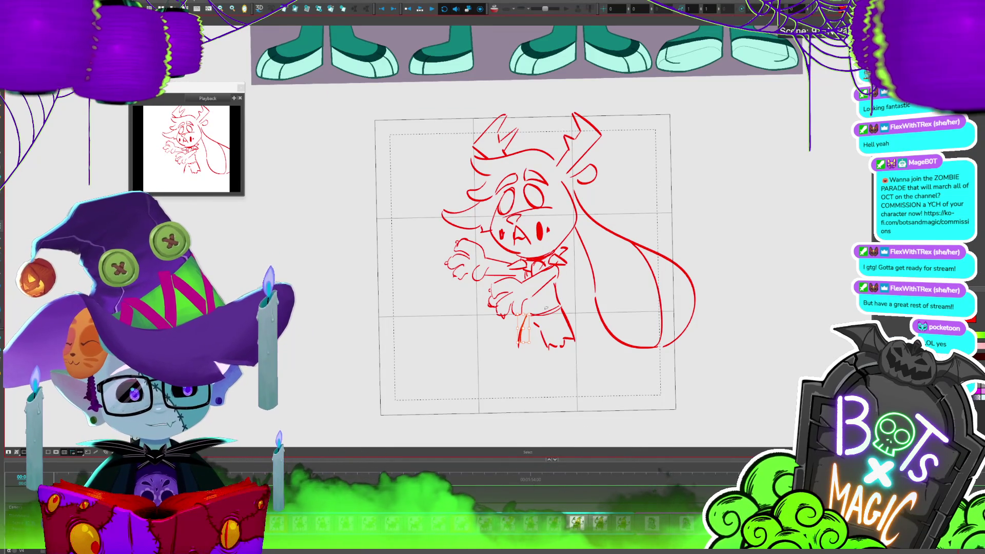
key("2")
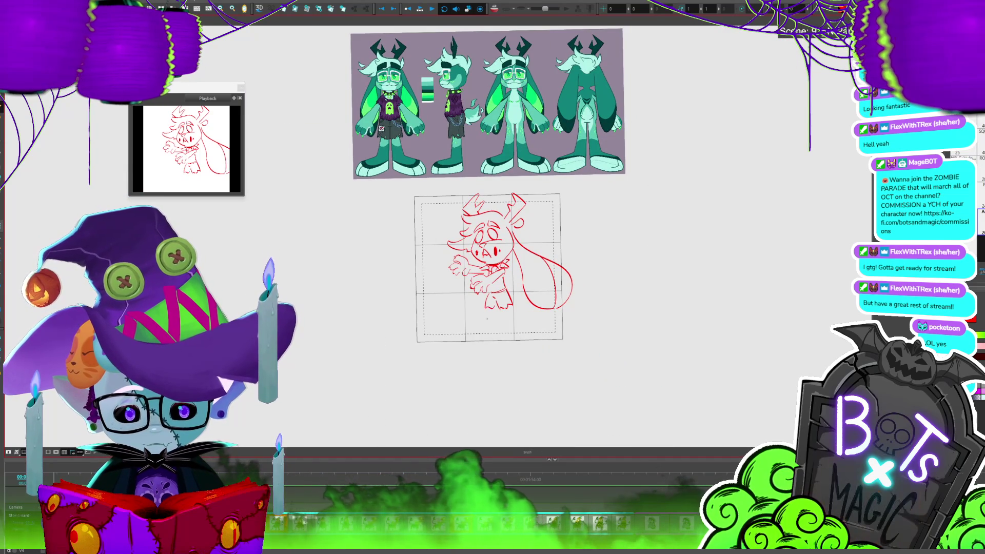
left_click_drag(485, 310, 463, 334)
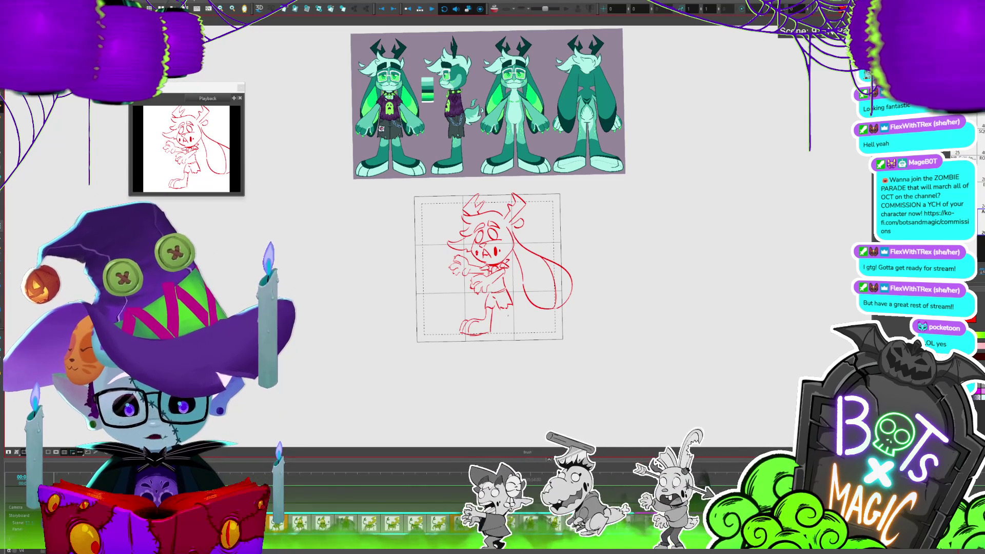
left_click_drag(502, 307, 516, 333)
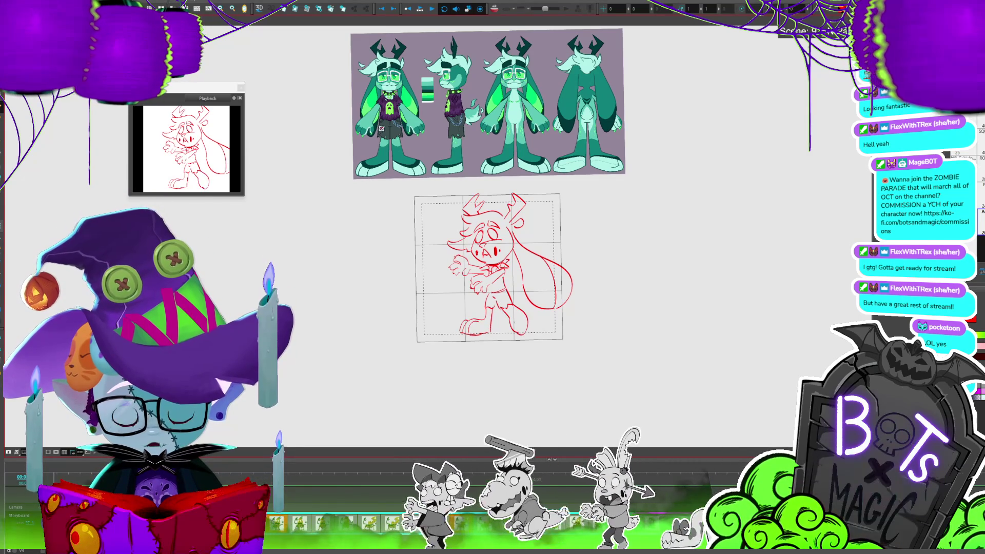
Zoom and pan the Camera view to compare the full-length sketch with the reference sheet.
scroll(391, 203, "up", 3)
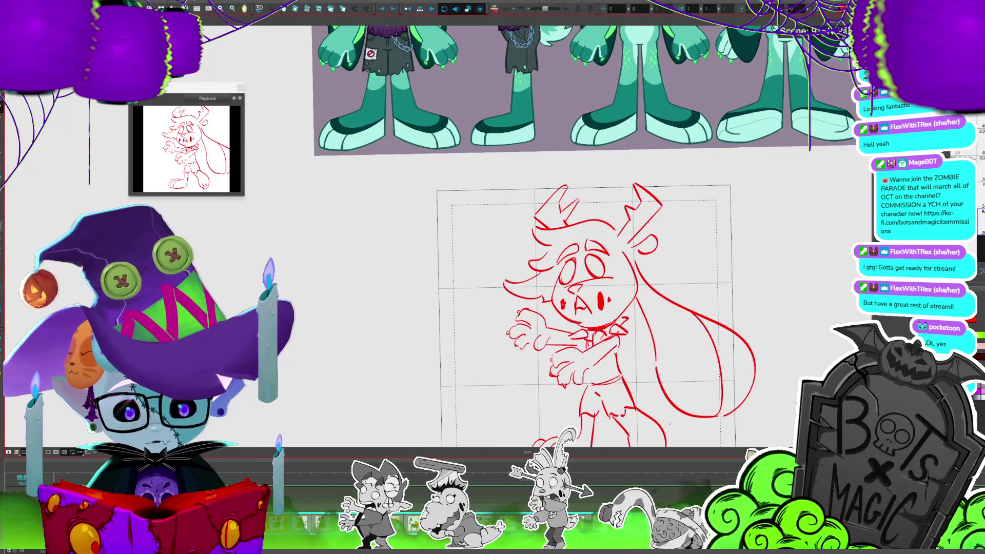
scroll(432, 188, "down", 2)
scroll(680, 288, "down", 2)
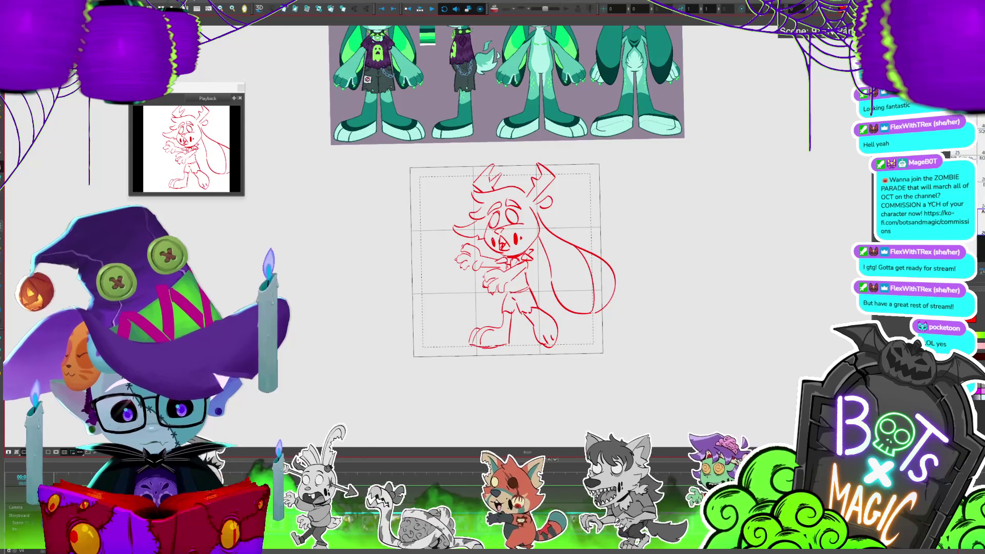
scroll(630, 277, "down", 2)
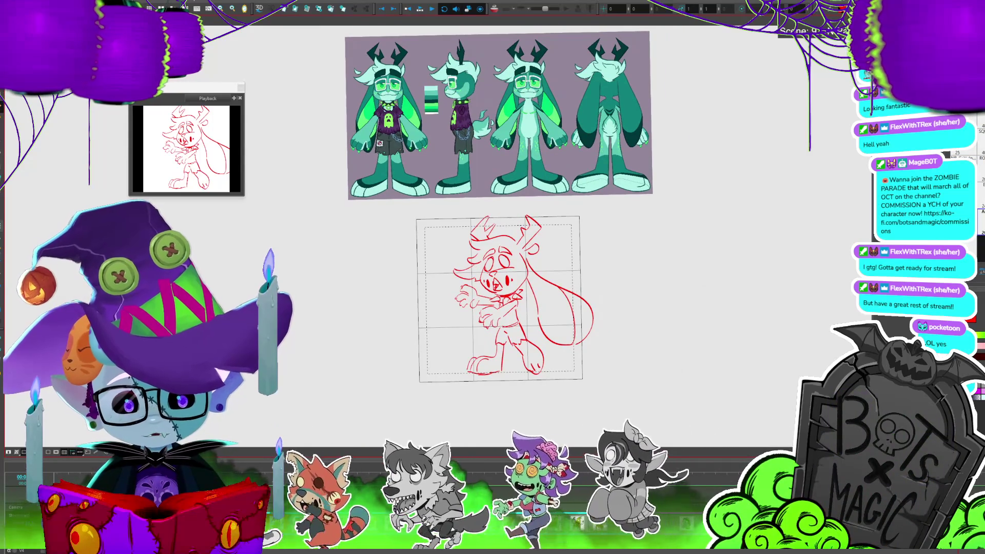
left_click_drag(530, 313, 550, 269)
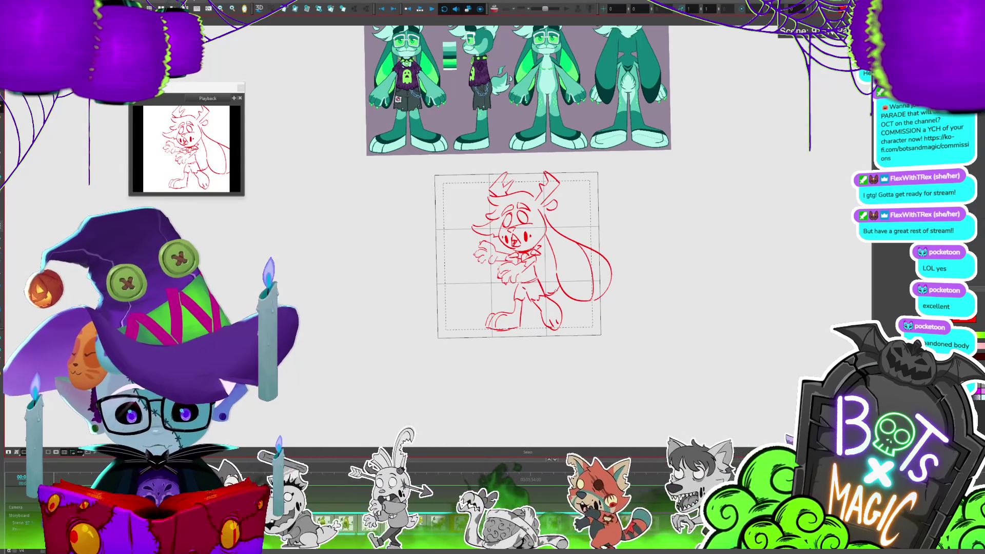
scroll(458, 173, "up", 1)
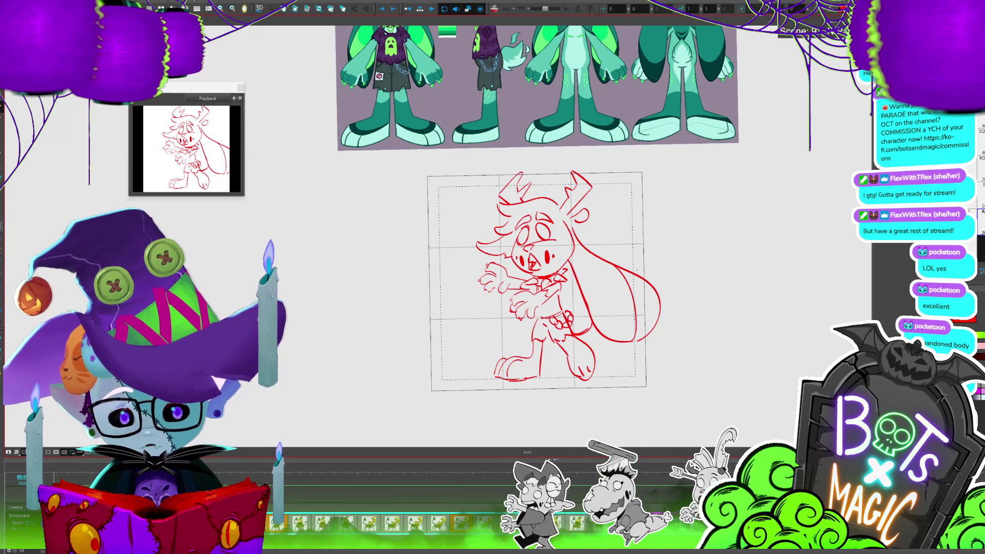
scroll(534, 236, "down", 1)
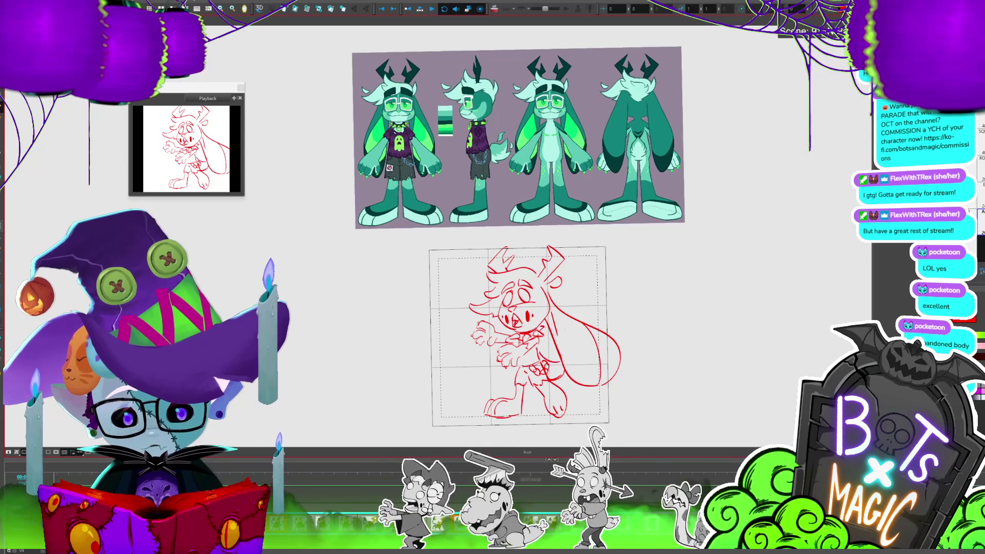
Save the project and bring the sketch and reference sheet into view.
scroll(518, 236, "down", 1)
key("ctrl+s")
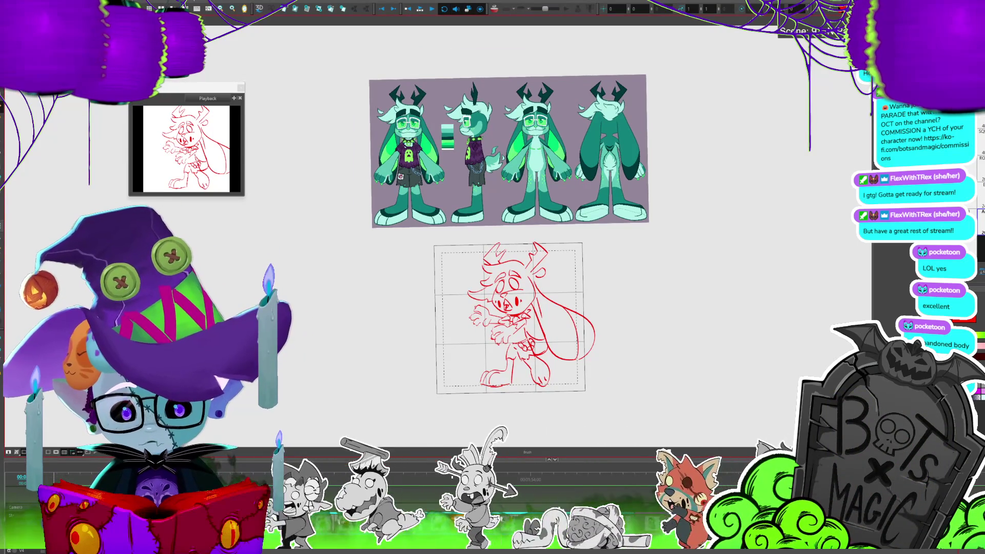
left_click_drag(510, 319, 550, 229)
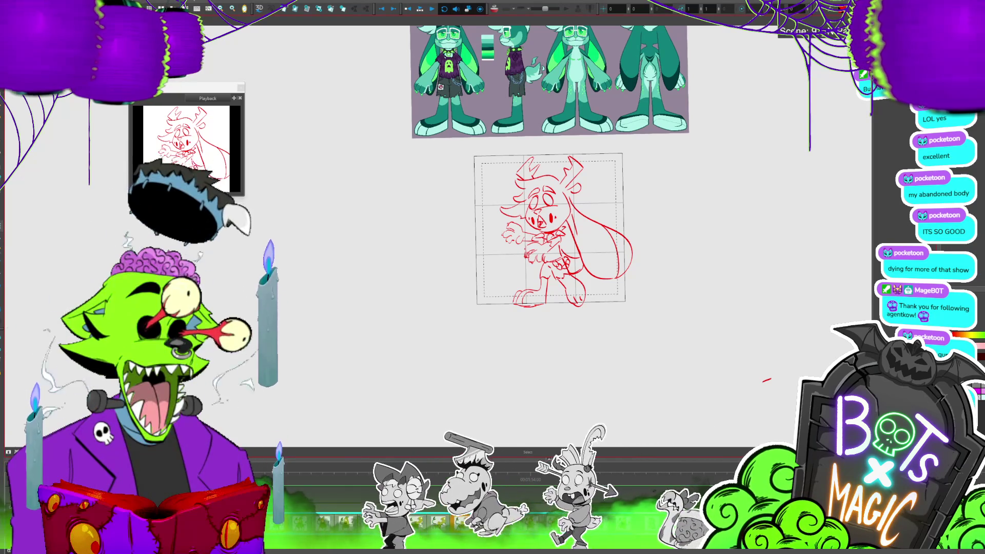
Select part of the hair stroke and pan to open canvas right of the sketch.
key("alt+s")
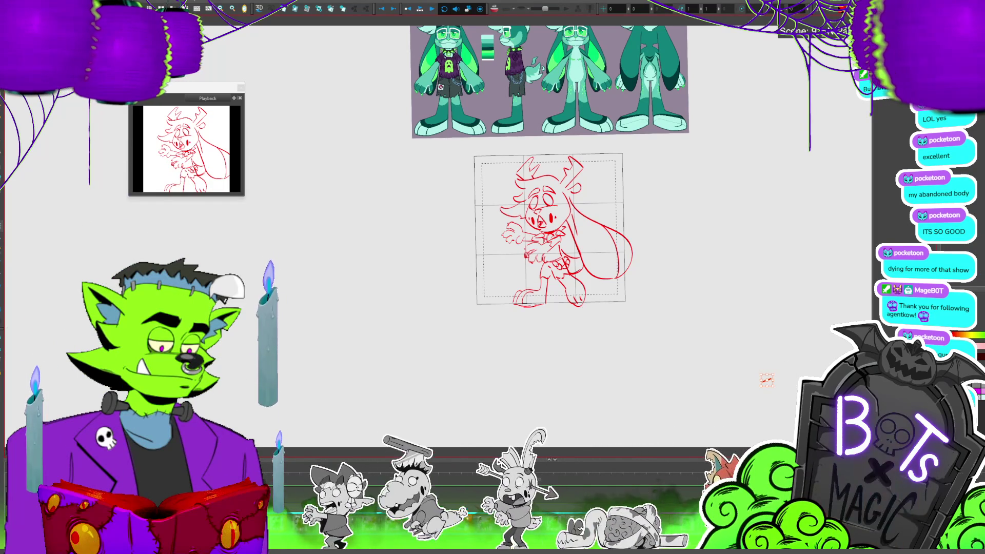
scroll(476, 213, "up", 2)
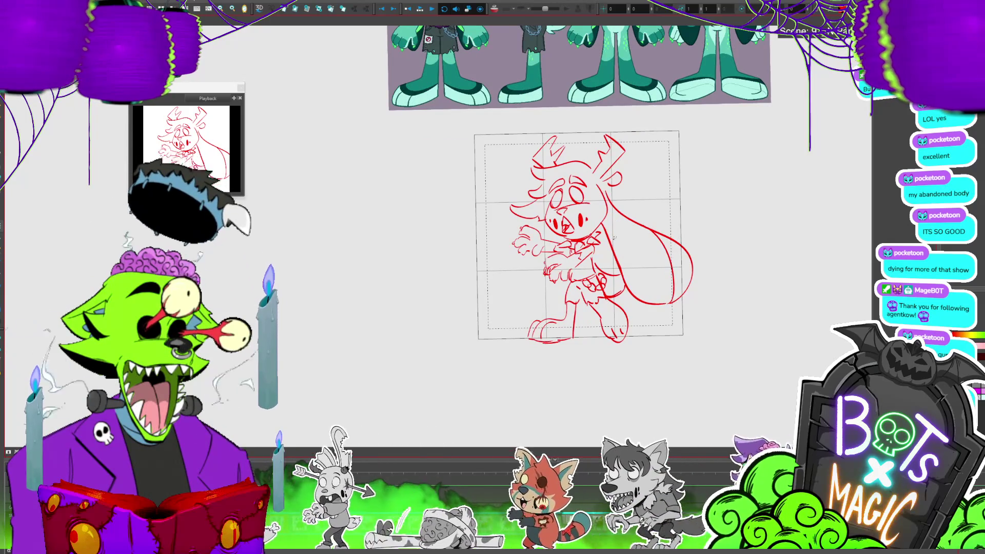
left_click_drag(635, 290, 635, 290)
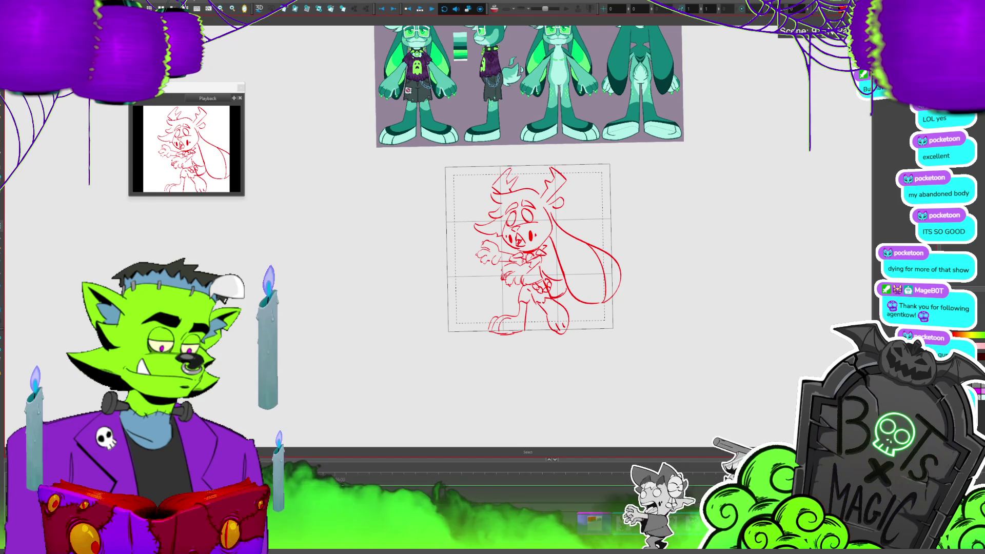
left_click_drag(759, 217, 643, 210)
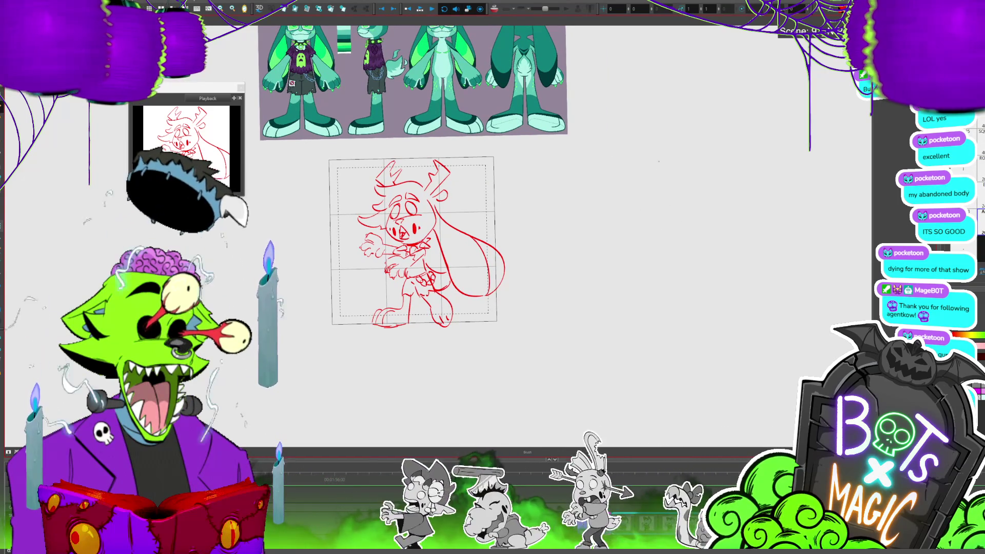
Sketch a second small pose to the right with a head circle, body curve, antlers, leg and foot.
mouse_move(638, 157)
left_mouse_down()
mouse_move(663, 155)
mouse_move(622, 177)
mouse_move(634, 179)
left_mouse_up()
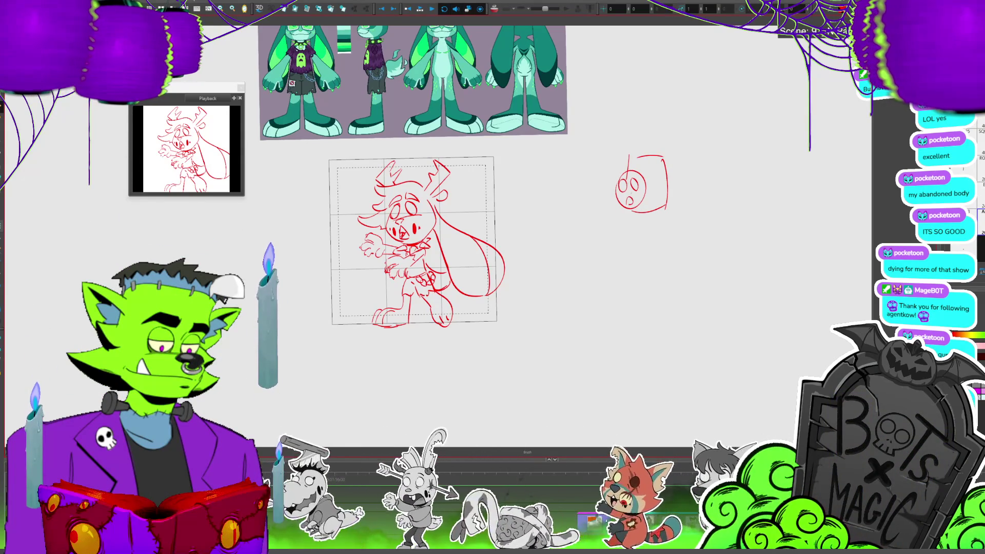
mouse_move(641, 255)
left_mouse_down()
mouse_move(649, 283)
mouse_move(682, 259)
left_mouse_up()
left_click_drag(618, 216, 634, 221)
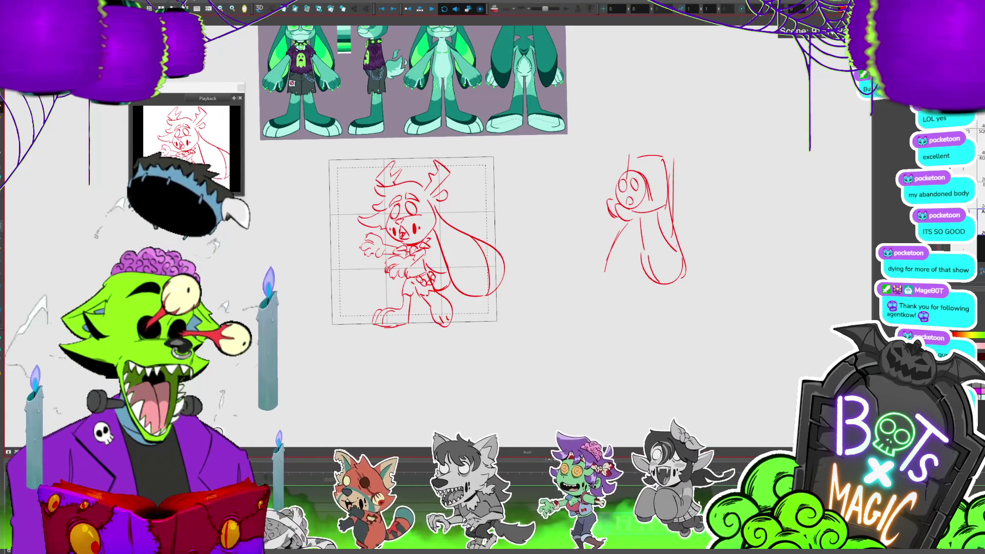
left_click_drag(611, 269, 627, 278)
mouse_move(644, 155)
left_mouse_down()
mouse_move(659, 146)
mouse_move(673, 158)
left_mouse_up()
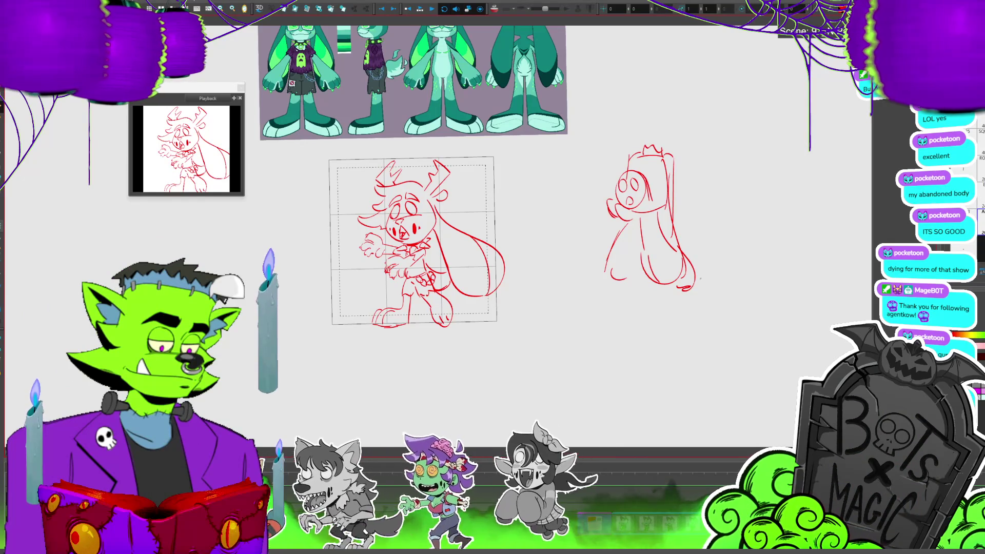
left_click_drag(613, 267, 622, 280)
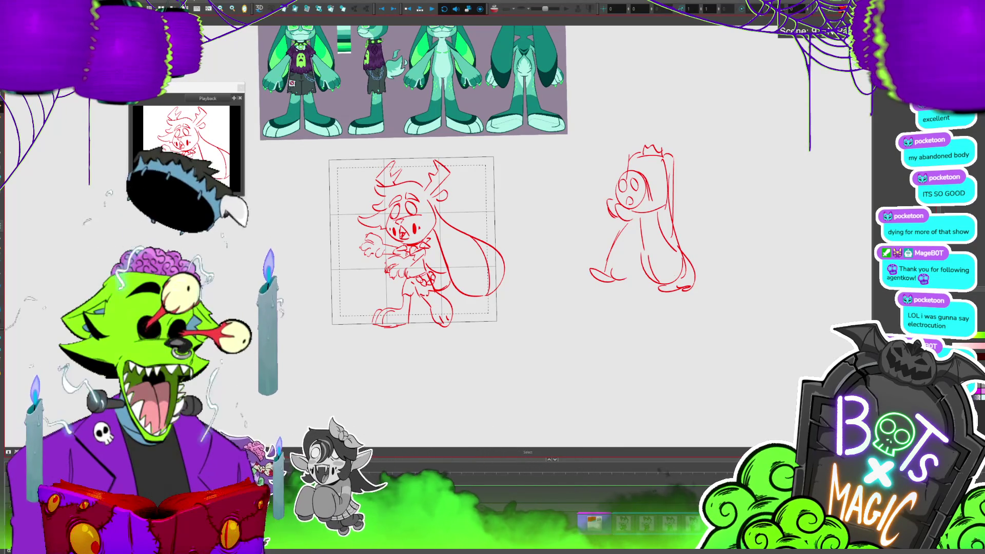
left_click_drag(593, 296, 587, 293)
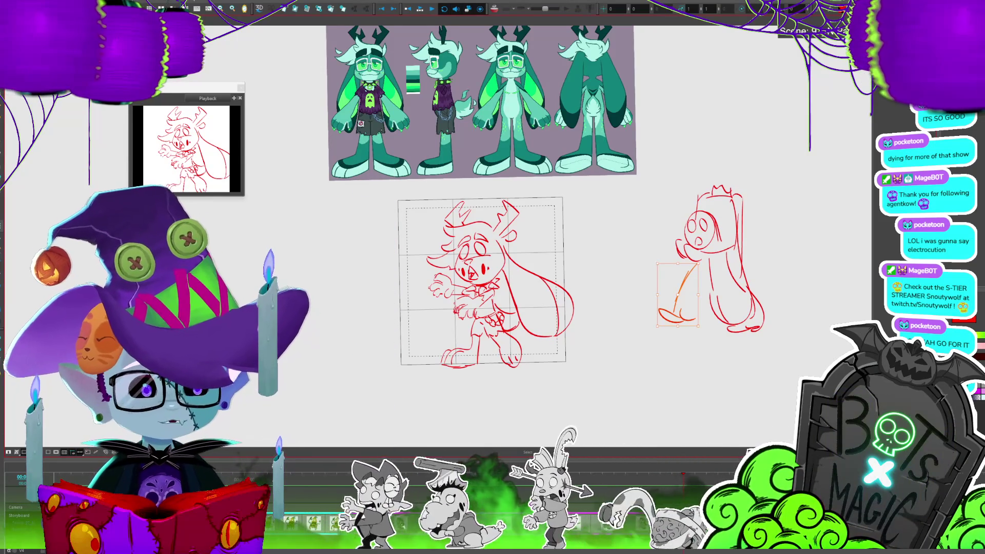
scroll(480, 282, "up", 3)
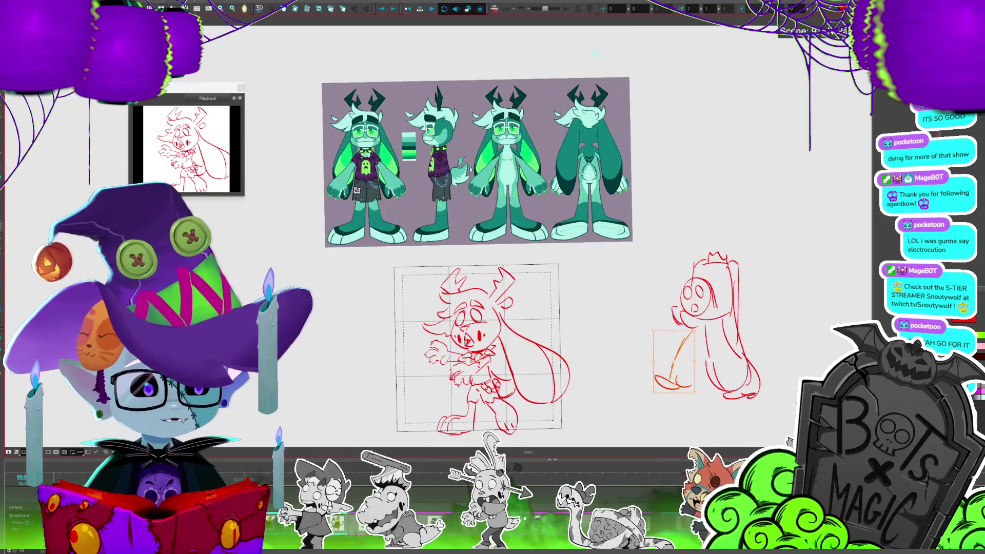
scroll(483, 287, "down", 4)
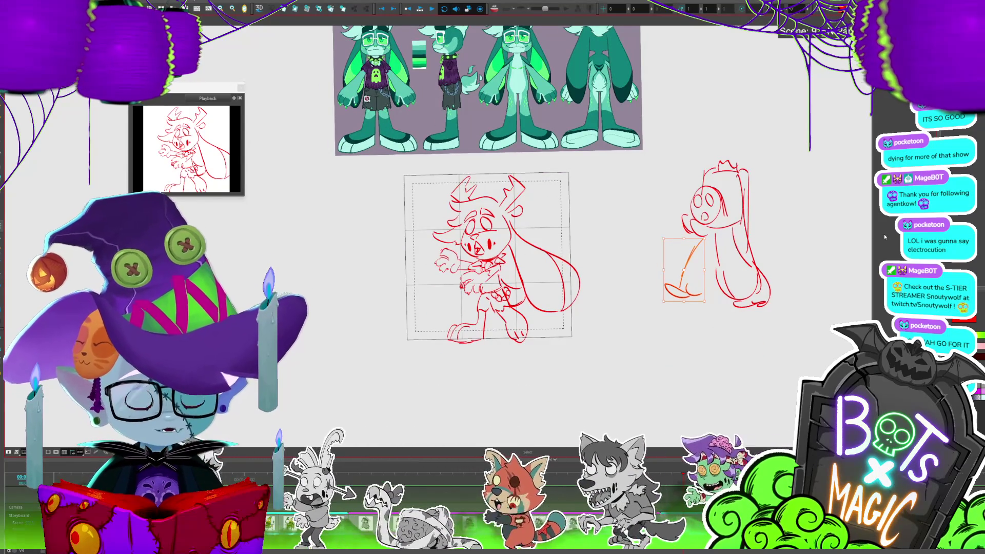
Add leg strokes to the right pose sketch, then recentre and zoom in on the sketches.
key("alt+b")
left_click_drag(717, 252, 699, 290)
left_click_drag(714, 256, 693, 295)
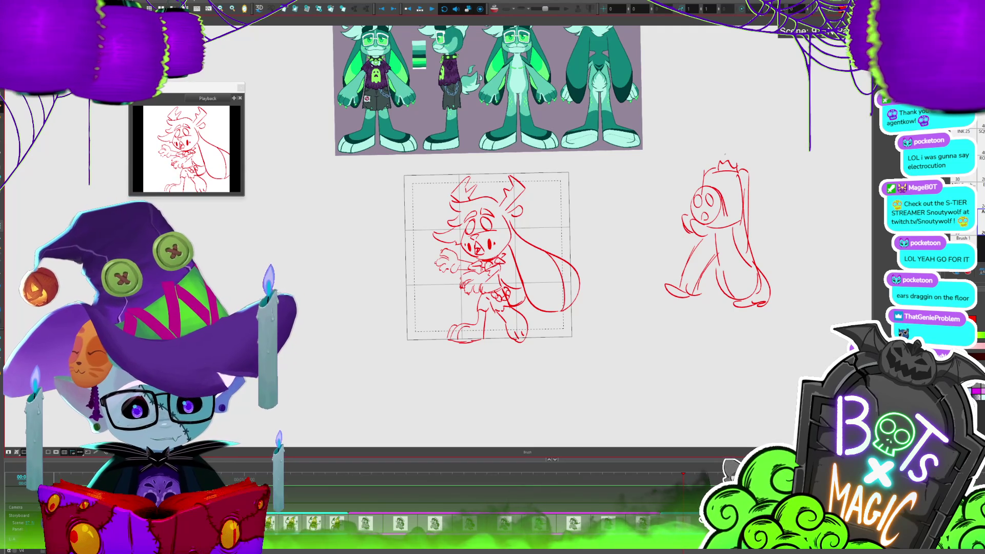
left_click_drag(664, 260, 700, 254)
key("2")
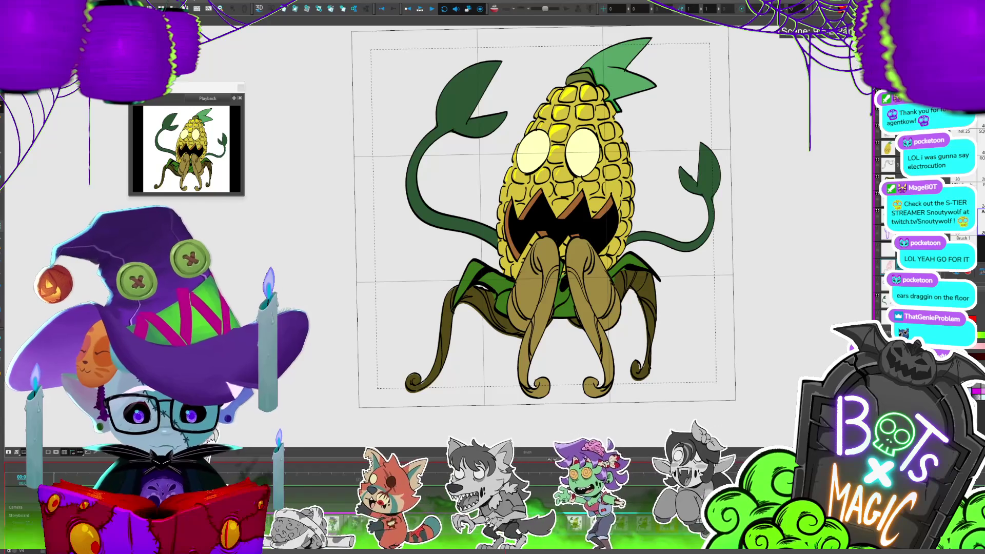
Advance the corn creature animation to a later pose.
key("Return")
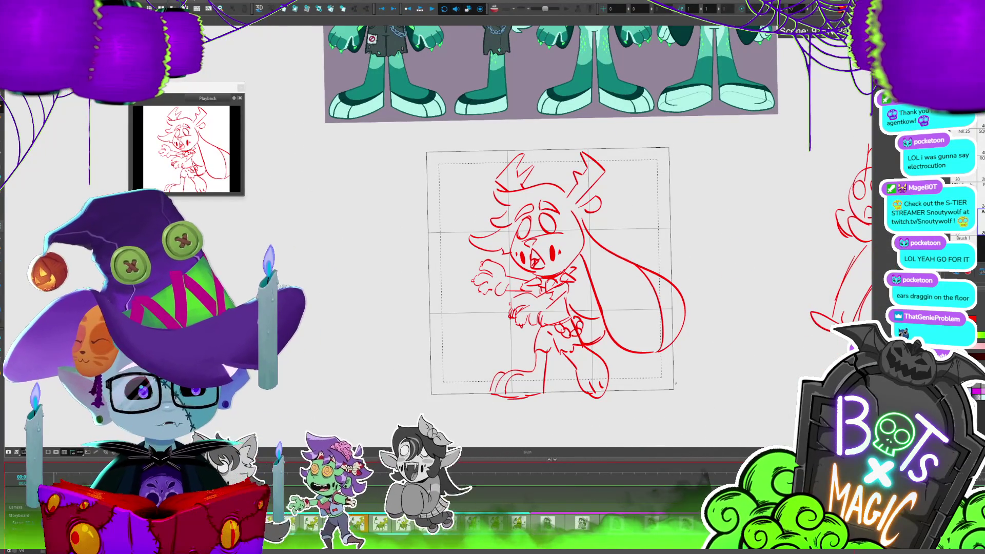
Pan past the reference sheet to reveal empty canvas below the rabbit sketches.
scroll(547, 272, "up", 3)
scroll(546, 271, "down", 3)
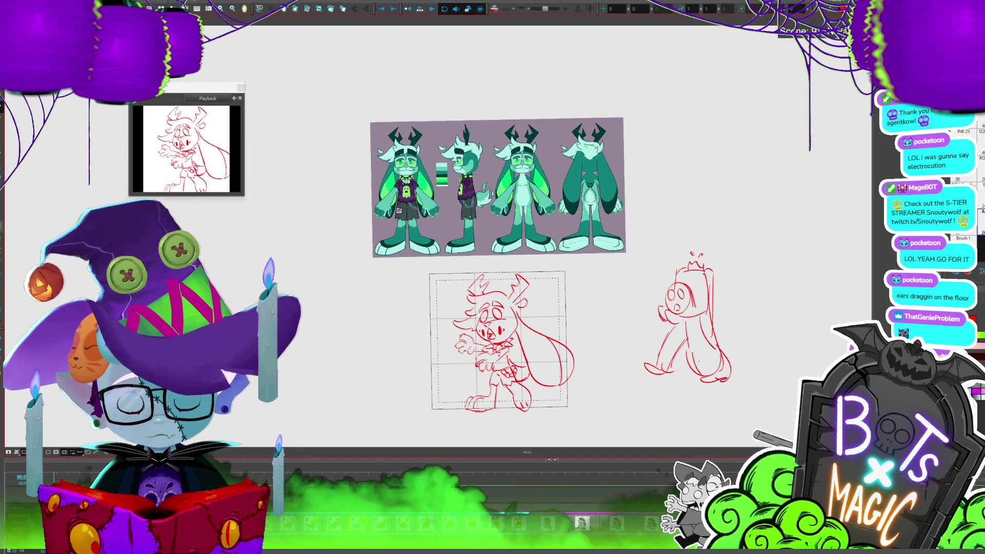
scroll(551, 258, "down", 1)
left_click_drag(513, 329, 545, 198)
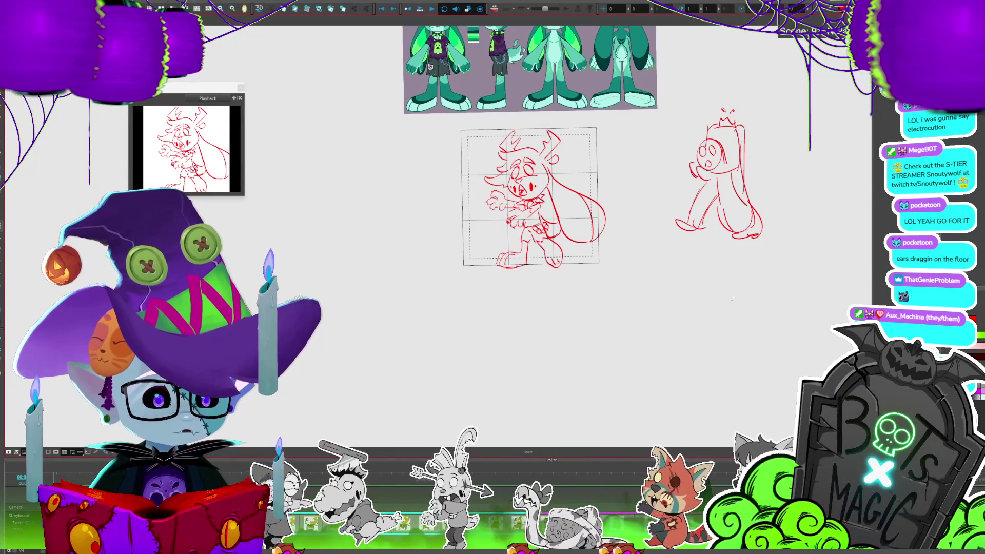
left_click_drag(733, 299, 655, 245)
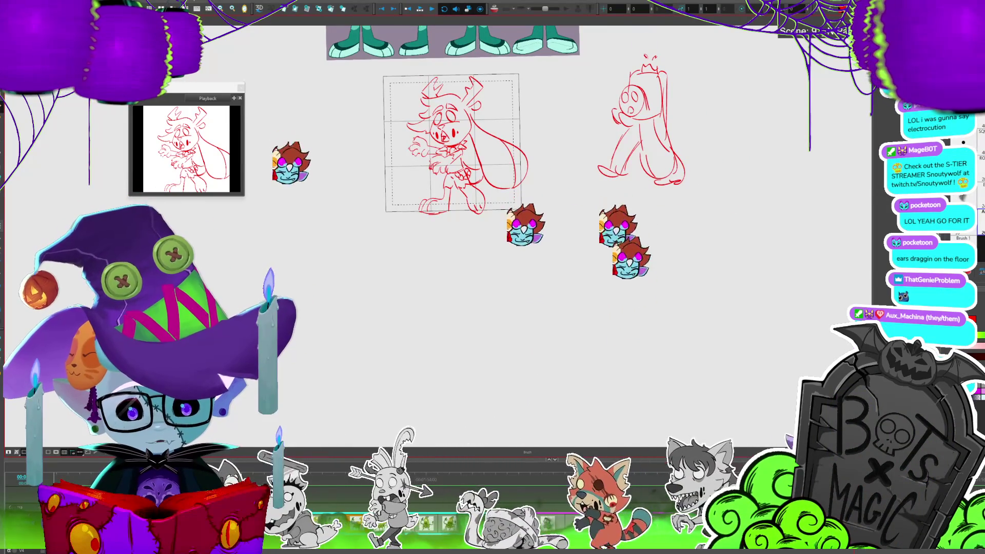
Block in the new pose's head, body curves and long flowing ear below the walking sketch.
mouse_move(620, 225)
left_mouse_down()
mouse_move(645, 218)
mouse_move(658, 253)
mouse_move(684, 251)
left_mouse_up()
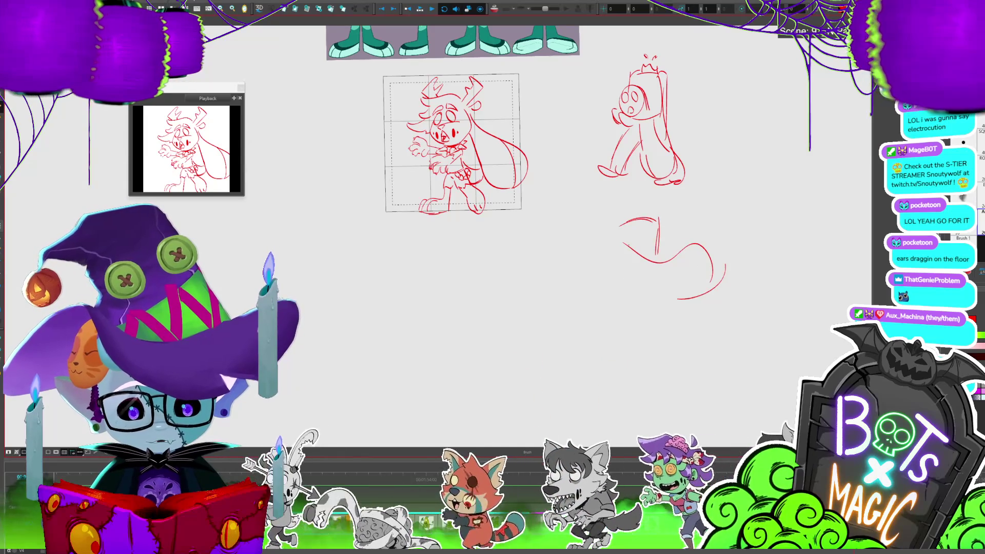
mouse_move(604, 244)
left_mouse_down()
mouse_move(595, 267)
mouse_move(676, 292)
left_mouse_up()
left_click_drag(632, 262, 668, 290)
left_click_drag(662, 248, 718, 219)
mouse_move(627, 210)
left_mouse_down()
mouse_move(649, 214)
mouse_move(618, 233)
left_mouse_up()
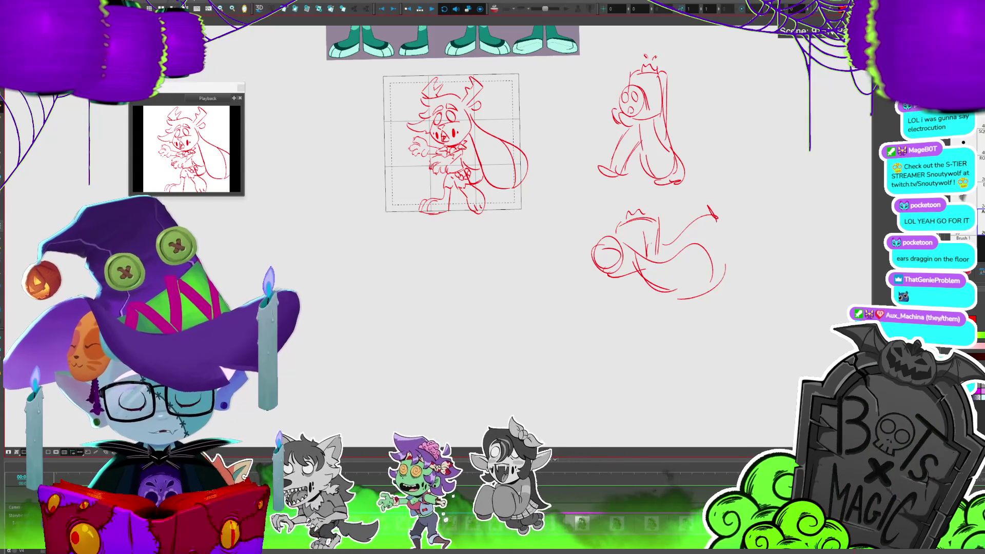
Sketch the lunging figure's torso, standing leg, kicked-back leg with heel, and outstretched hand.
left_click_drag(625, 282, 626, 312)
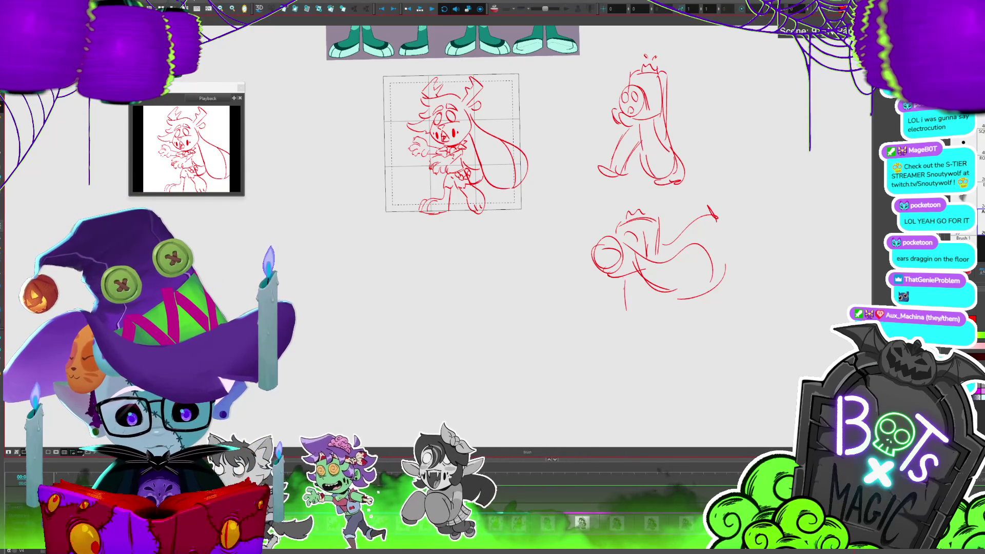
mouse_move(637, 277)
left_mouse_down()
mouse_move(678, 322)
mouse_move(659, 327)
mouse_move(697, 336)
left_mouse_up()
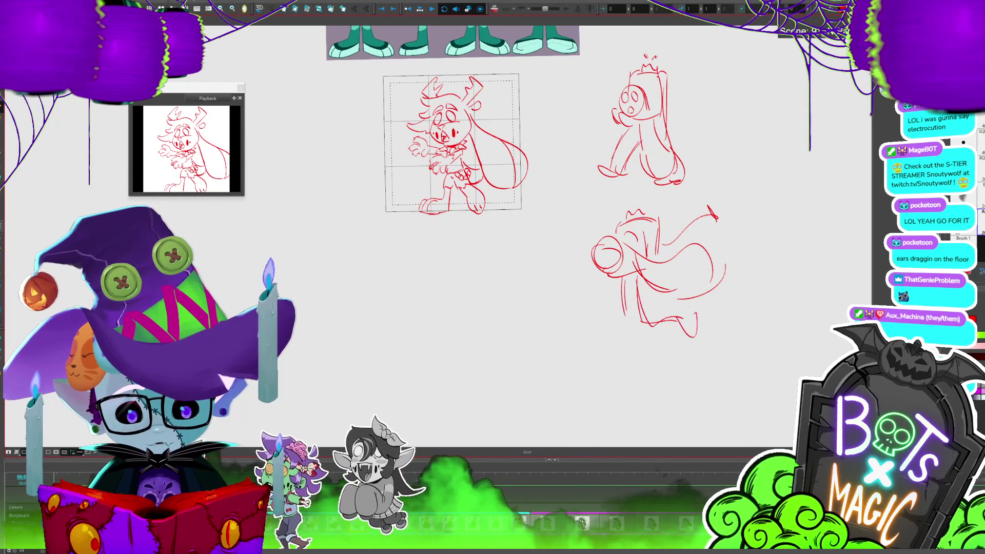
mouse_move(624, 289)
left_mouse_down()
mouse_move(637, 354)
mouse_move(627, 366)
mouse_move(649, 369)
left_mouse_up()
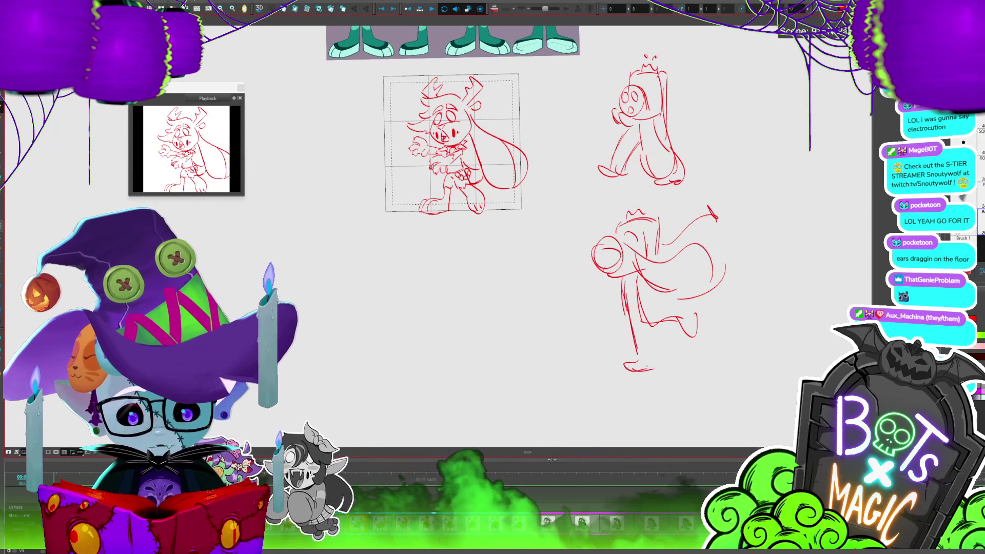
left_click_drag(649, 326, 657, 368)
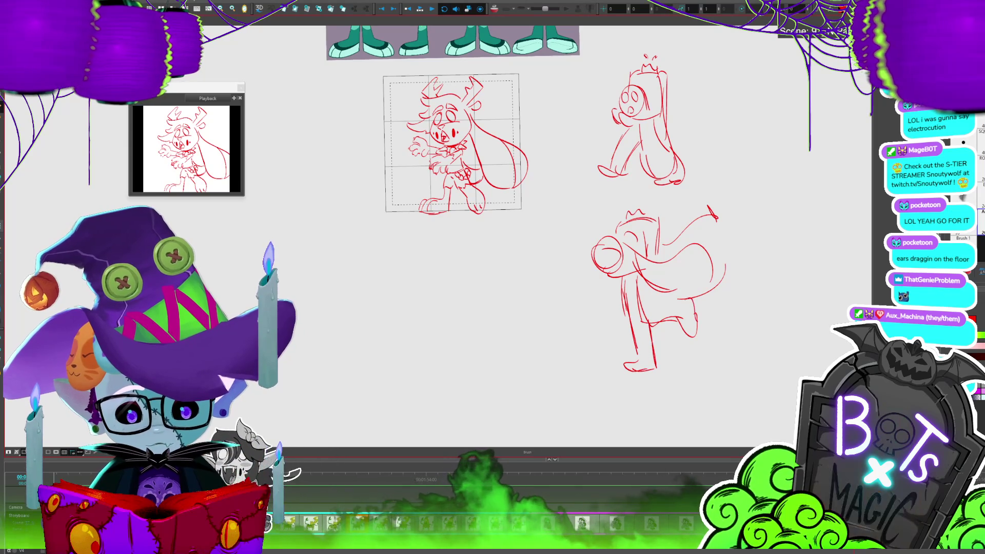
left_click_drag(689, 298, 698, 323)
left_click_drag(590, 277, 594, 289)
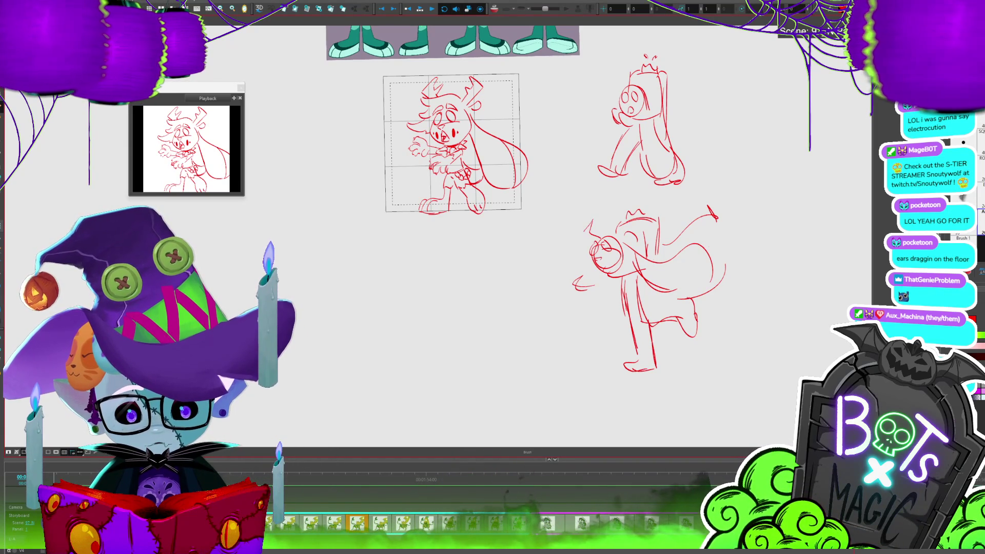
Add antlers and face detail strokes to the lunging figure's head at an adjusted brush size.
left_click_drag(576, 233, 594, 233)
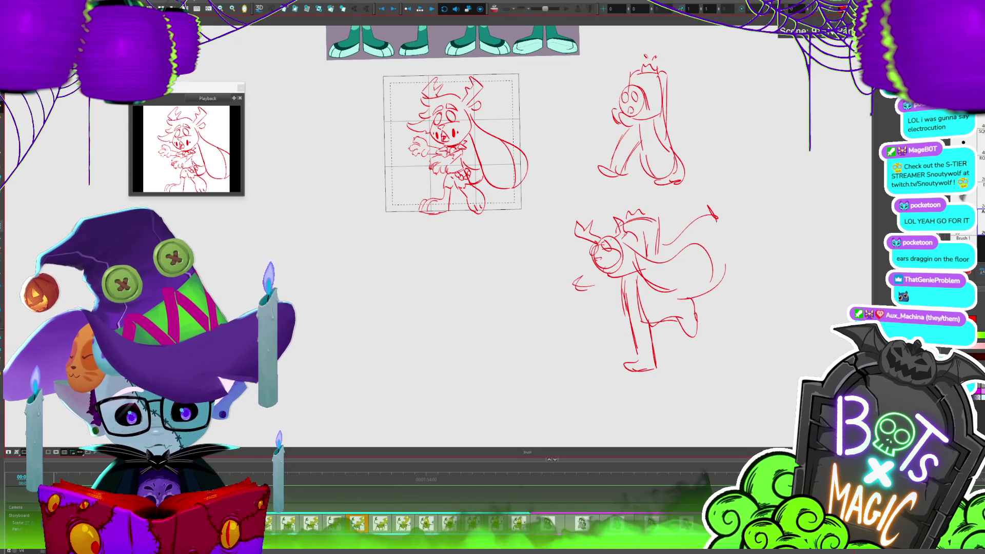
key("o")
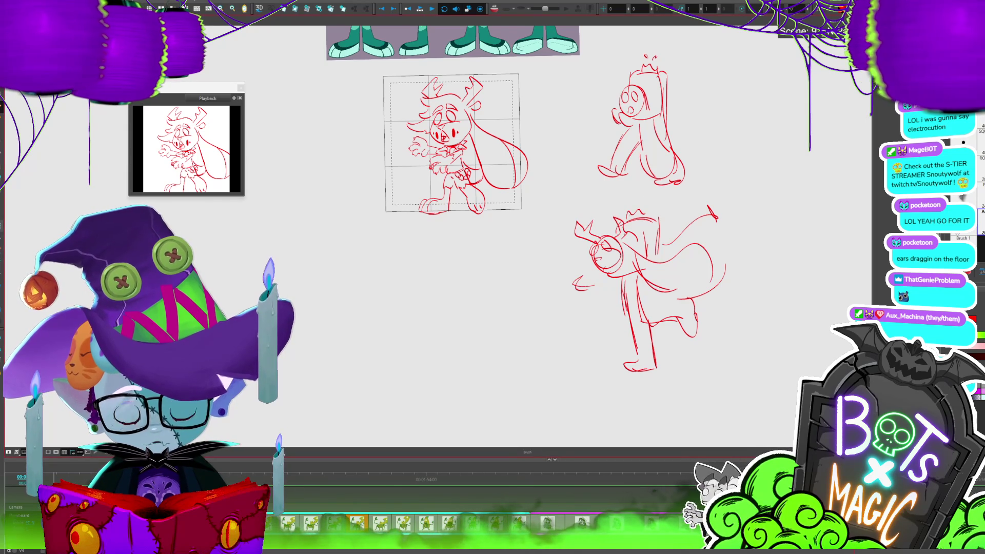
left_click_drag(595, 224, 588, 253)
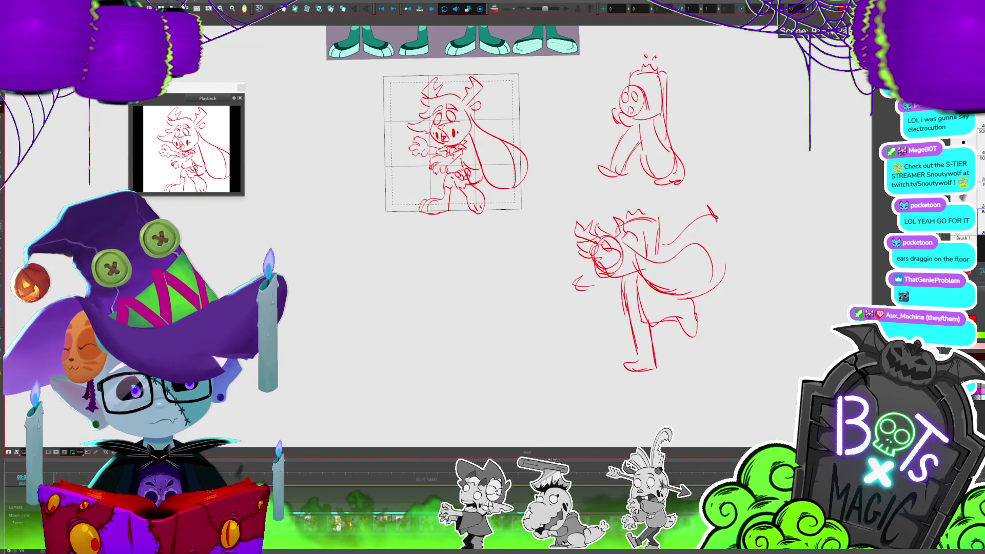
scroll(511, 284, "up", 3)
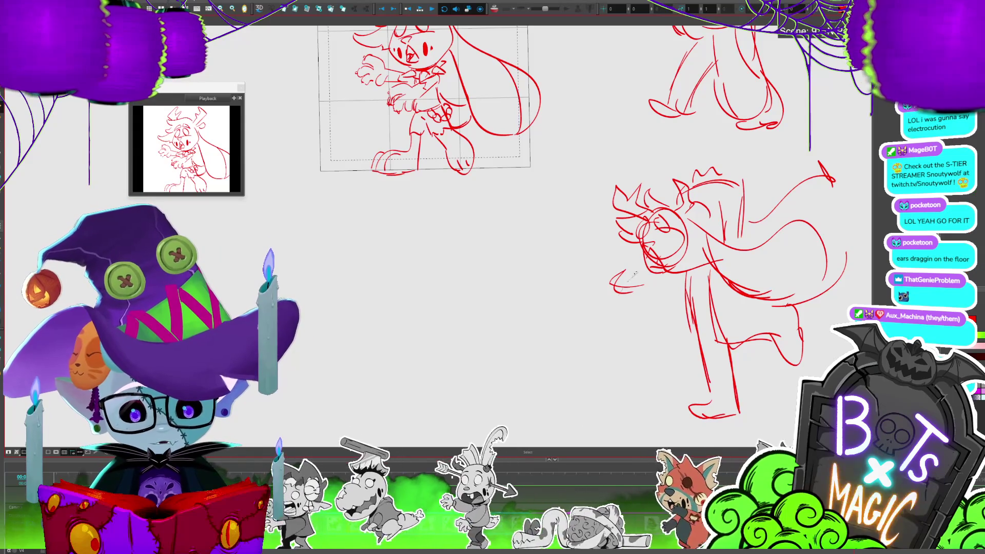
Add a stroke at the left of the lunging figure's head, then bring the main rabbit sketch back into view.
left_click_drag(635, 244, 640, 274)
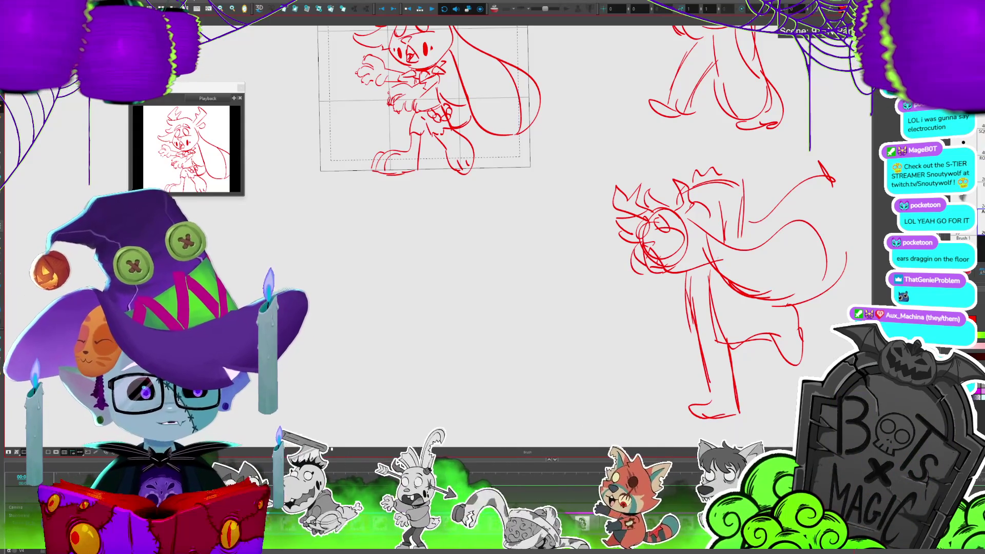
mouse_move(492, 231)
left_mouse_down()
mouse_move(508, 271)
mouse_move(616, 354)
left_mouse_up()
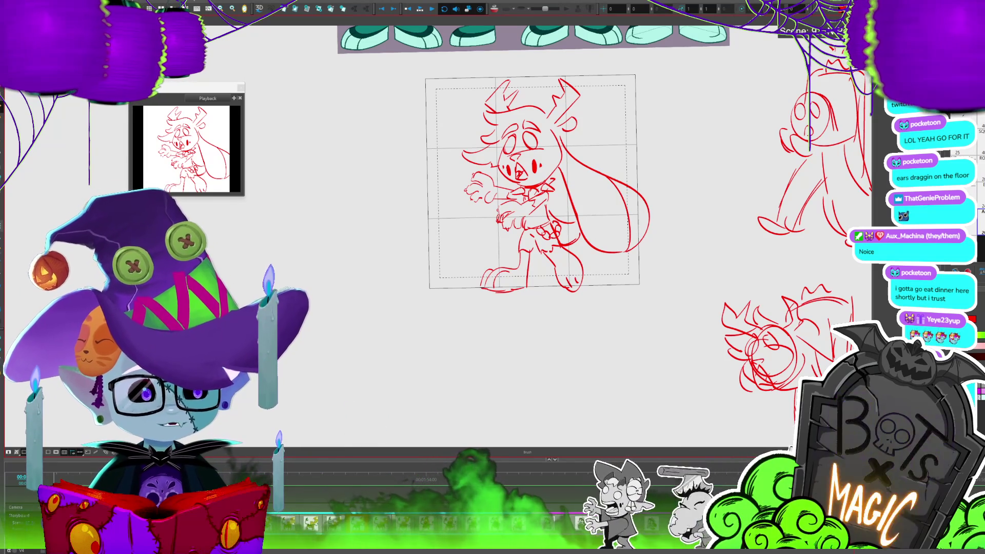
Select the rabbit's left-eye strokes, add a small dark red mouth stroke, then zoom out.
left_click_drag(513, 206, 439, 199)
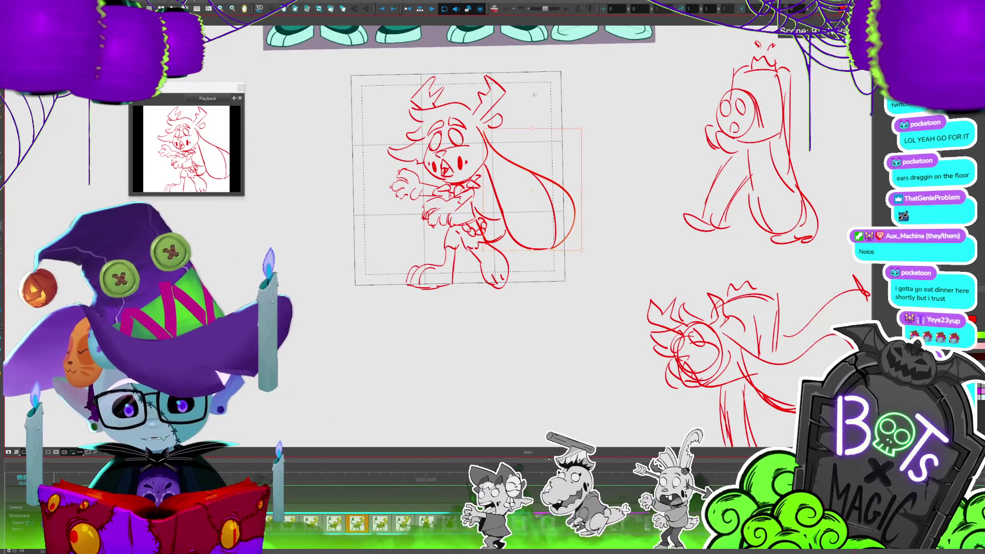
scroll(567, 277, "down", 2)
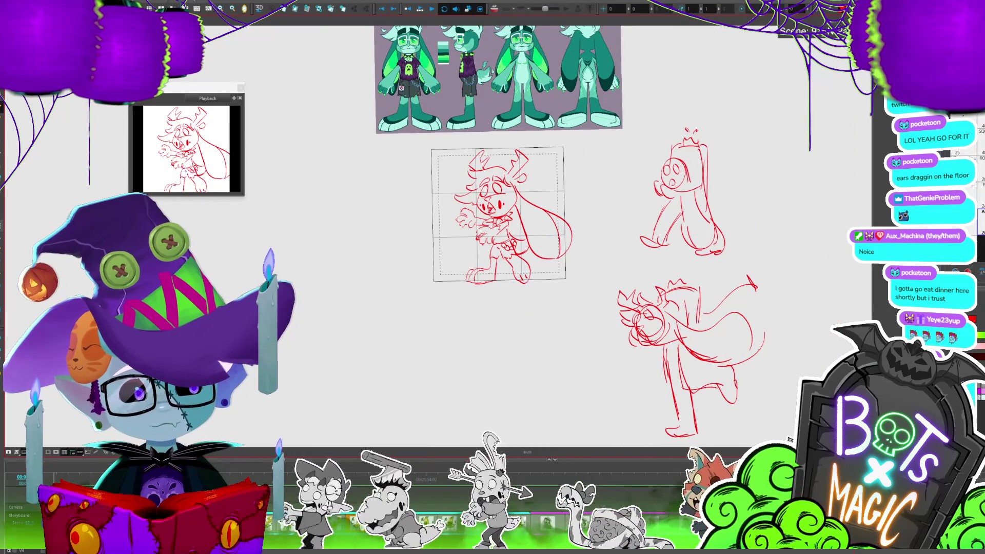
scroll(480, 203, "up", 5)
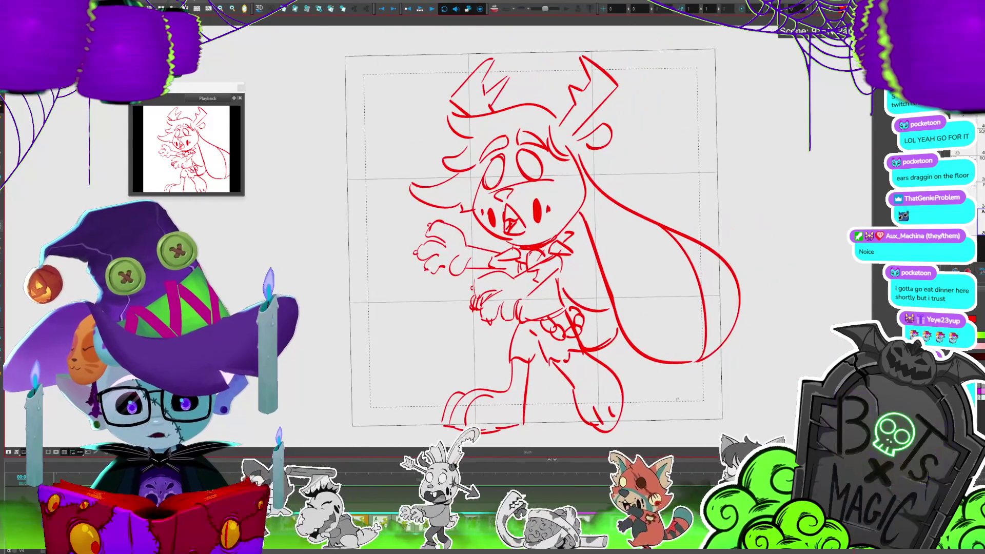
key("alt+s")
left_click_drag(470, 170, 562, 208)
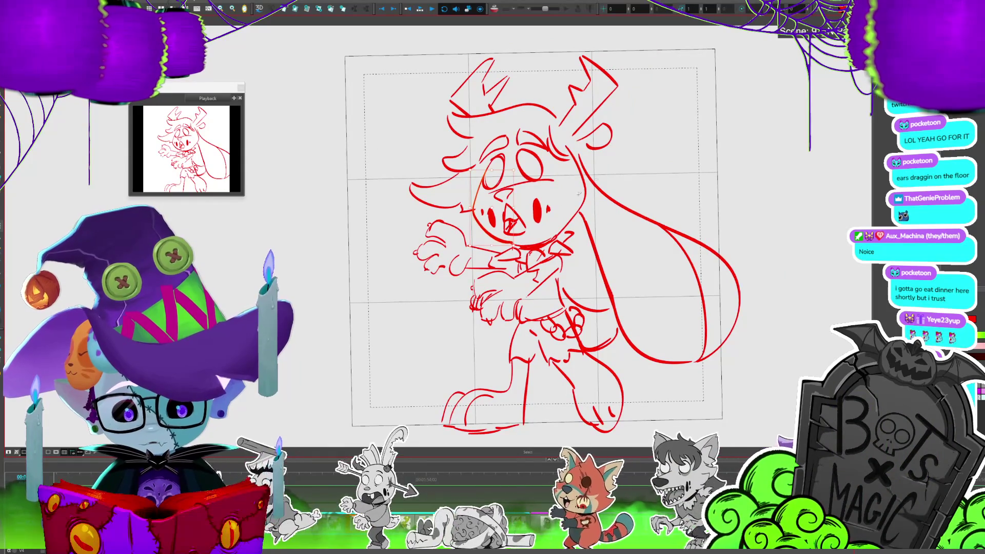
left_click_drag(506, 221, 508, 232)
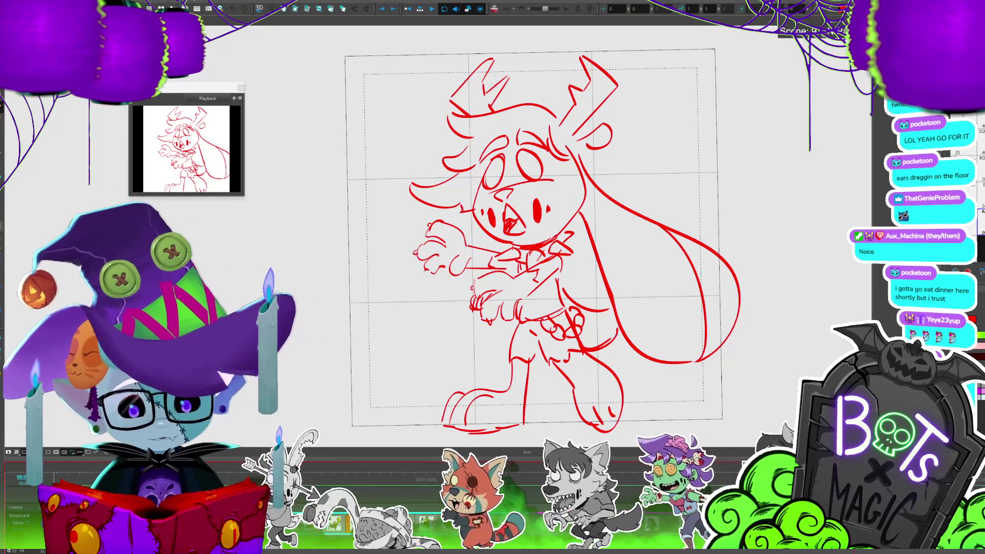
key("1")
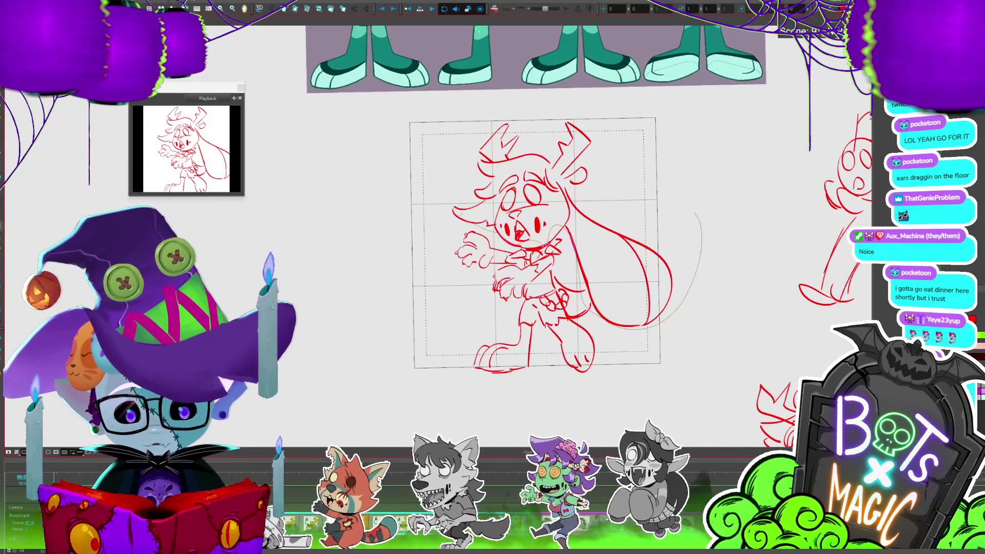
mouse_move(468, 218)
left_mouse_down()
mouse_move(645, 207)
mouse_move(638, 237)
mouse_move(647, 234)
left_mouse_up()
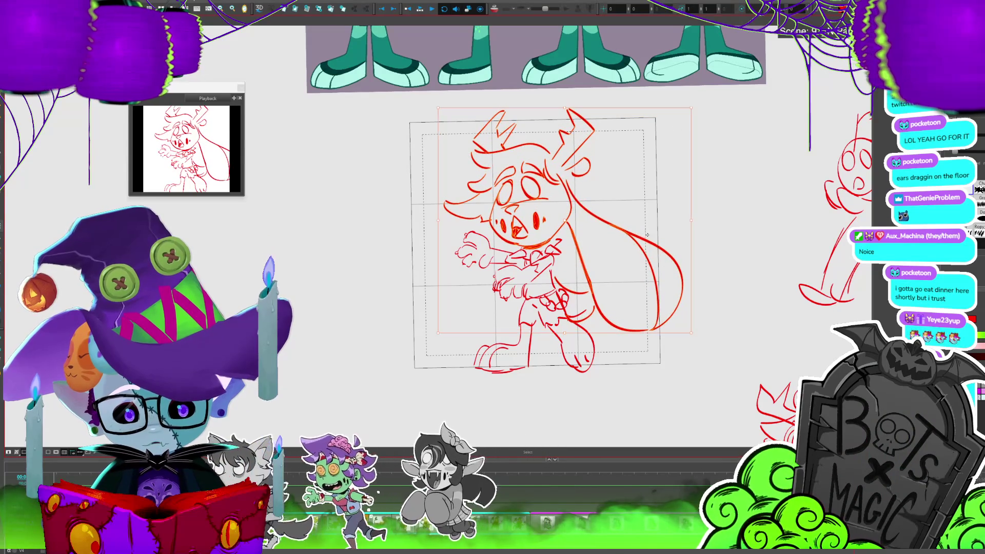
left_click(719, 160)
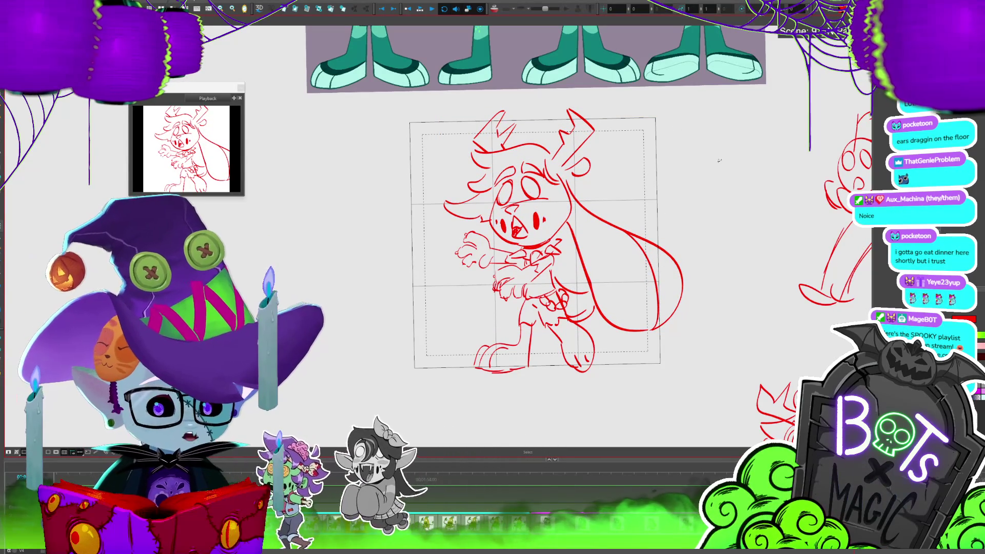